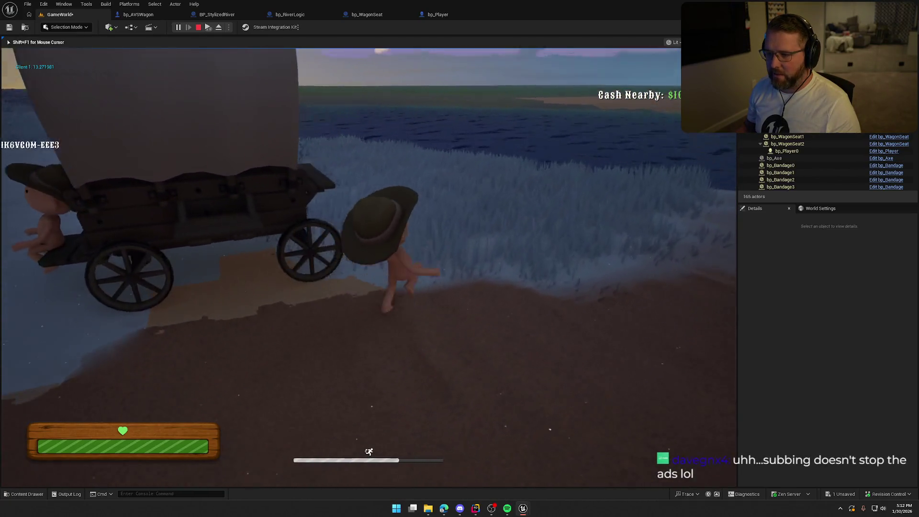
Drive the wagon into the river, climb out, and stop the play-test
key("e")
key("a")
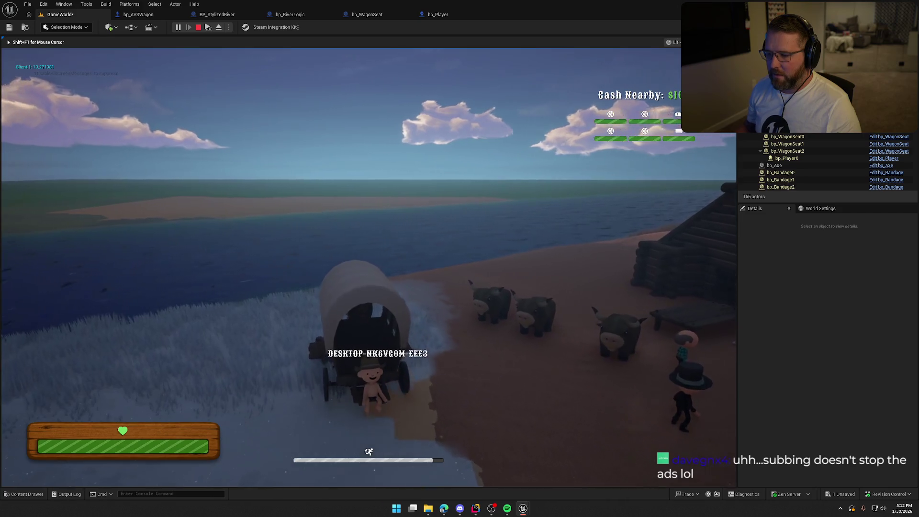
key("w")
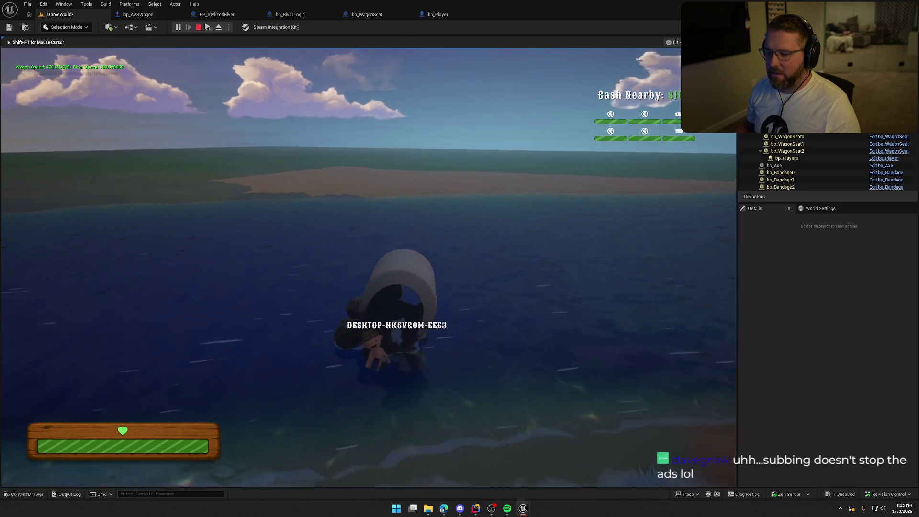
key("e")
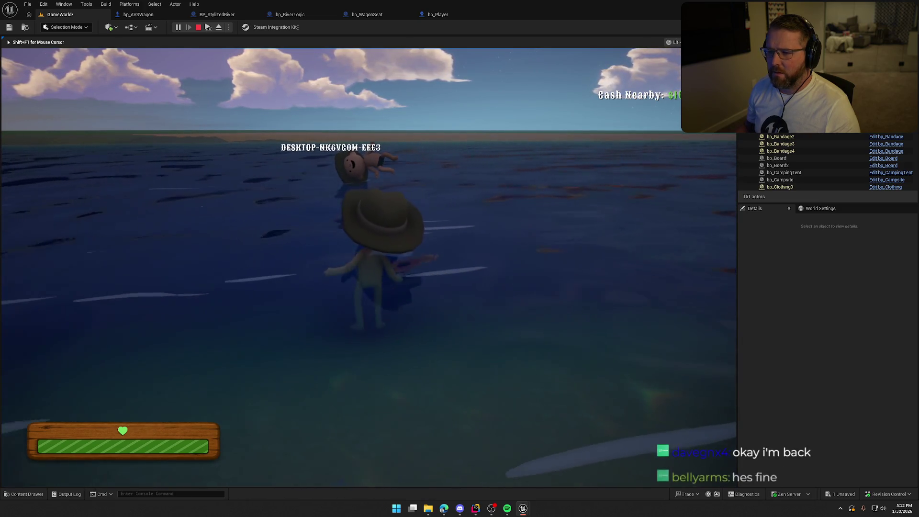
key("Escape")
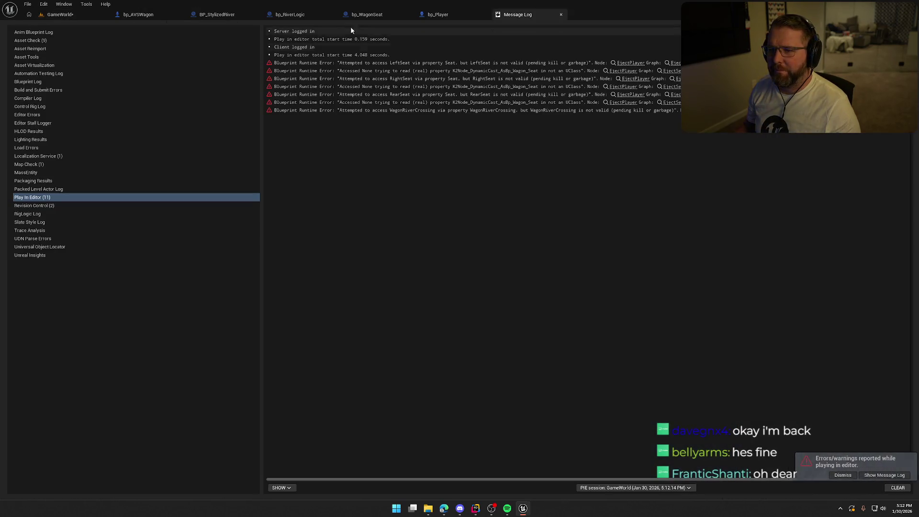
Follow the EjectPlayer error into bp_AVSWagon and locate Eject All Players in EventGraph
left_click(630, 71)
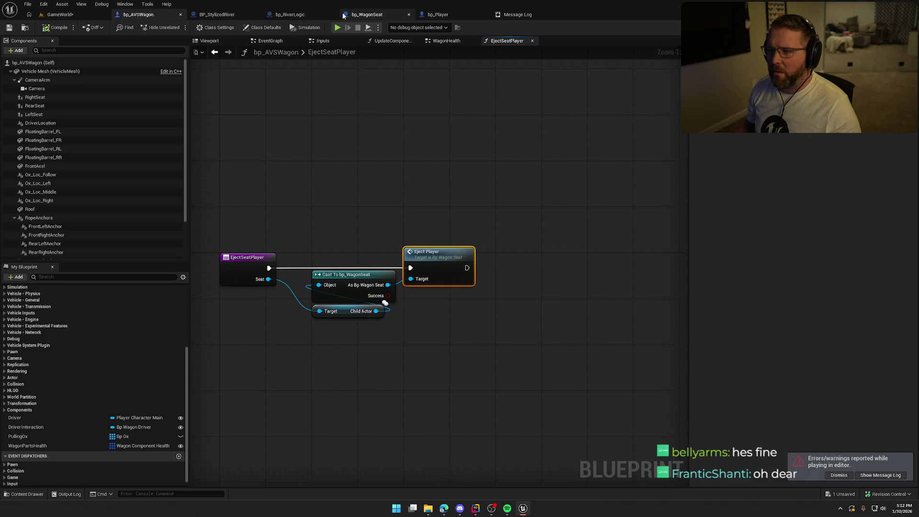
left_click(438, 14)
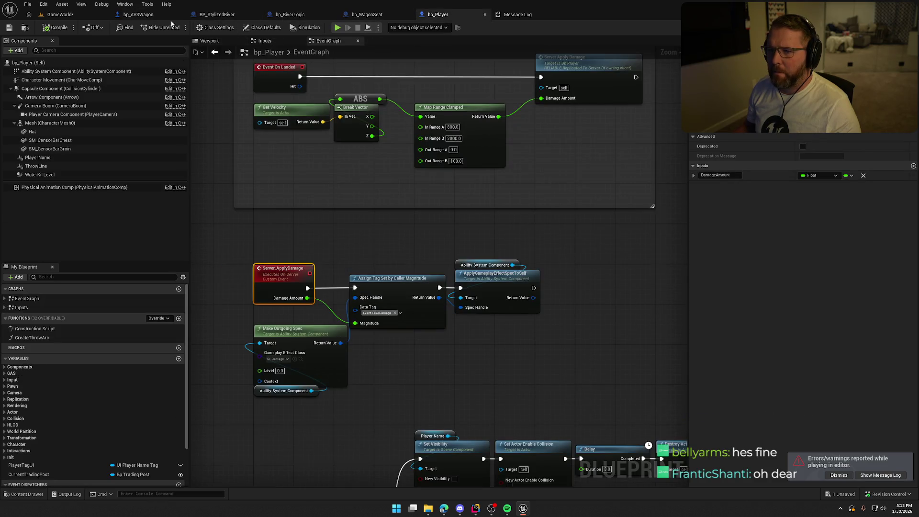
left_click(176, 19)
left_click(450, 42)
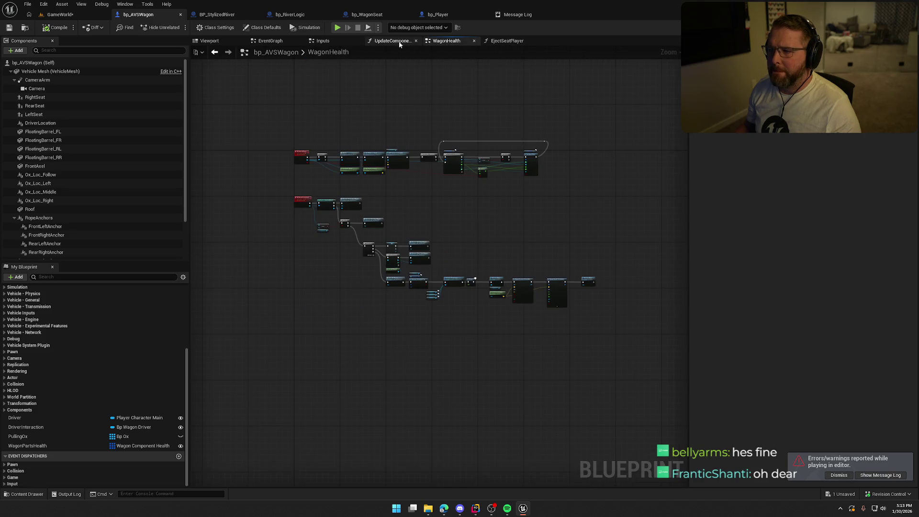
left_click(393, 41)
left_click(446, 41)
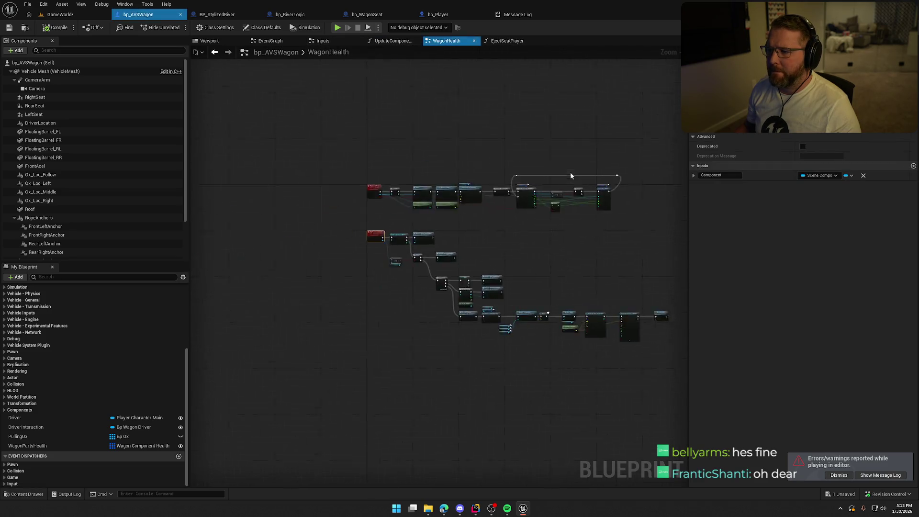
scroll(432, 283, "up", 3)
double_click(344, 230)
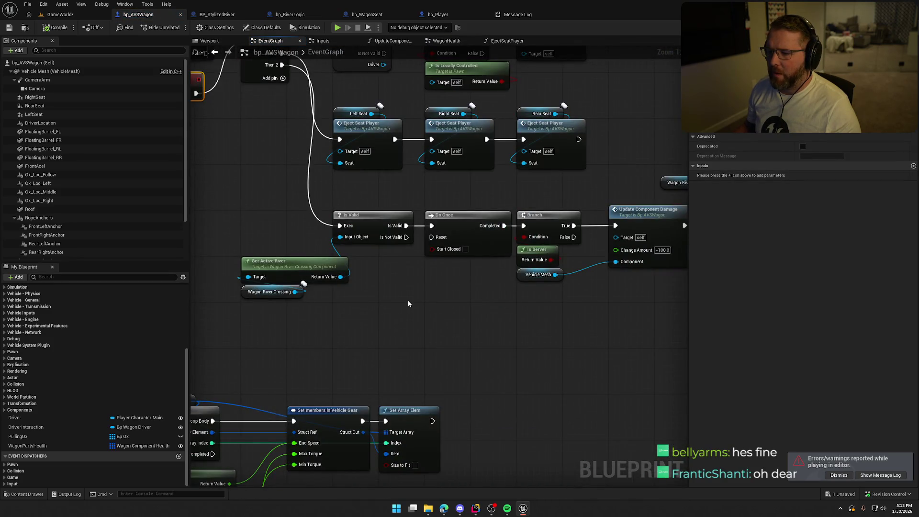
Pan the EventGraph to the eject nodes and nudge the Wagon River Crossing node
left_click_drag(403, 308, 483, 354)
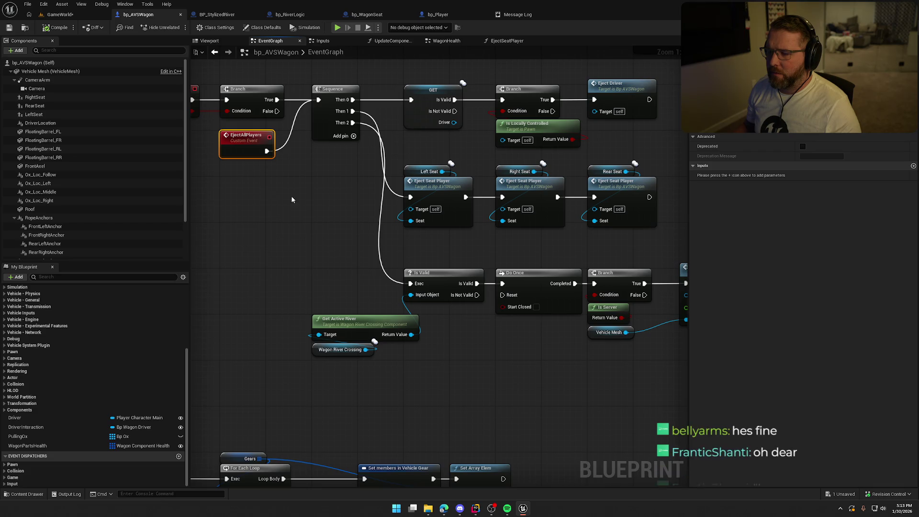
mouse_move(434, 245)
left_mouse_down()
mouse_move(273, 359)
mouse_move(292, 356)
left_mouse_up()
left_click_drag(506, 219, 541, 235)
left_click(521, 184)
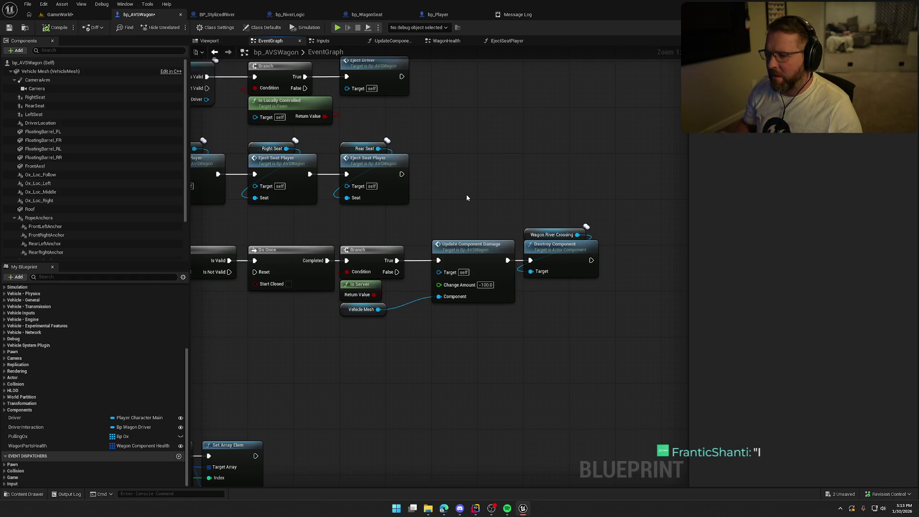
Open the Left Seat's Eject Seat Player function, then go back to WagonHealth
mouse_move(467, 198)
left_mouse_down()
mouse_move(541, 175)
mouse_move(359, 278)
mouse_move(432, 278)
mouse_move(313, 274)
mouse_move(383, 315)
mouse_move(429, 301)
left_mouse_up()
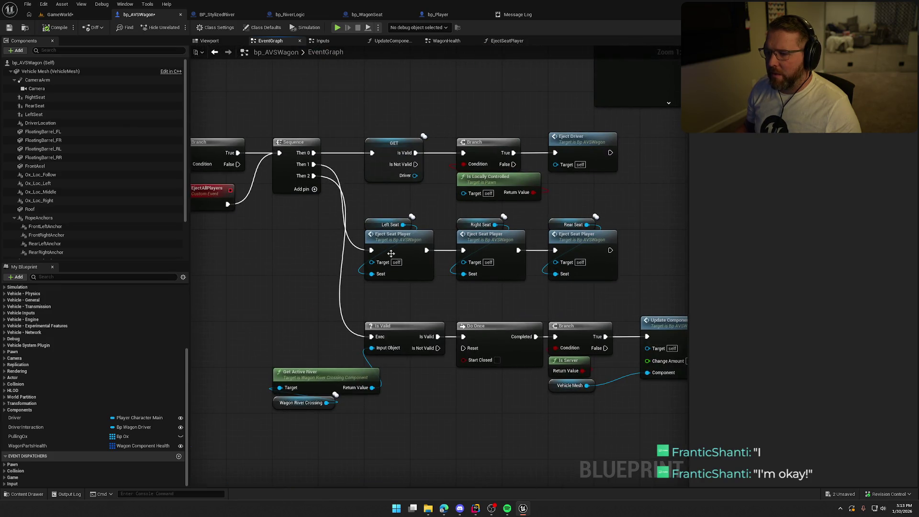
mouse_move(400, 241)
left_mouse_down()
mouse_move(340, 250)
mouse_move(378, 238)
mouse_move(359, 174)
mouse_move(312, 242)
left_mouse_up()
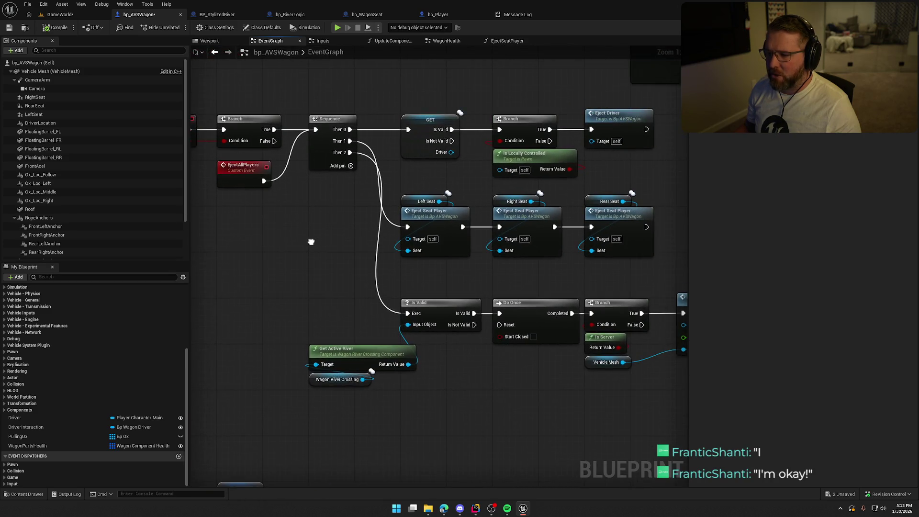
left_click(426, 219)
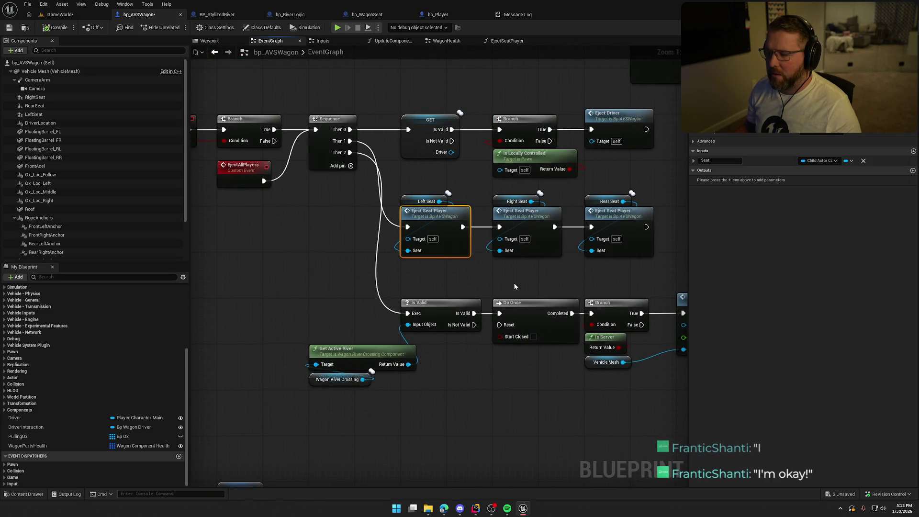
double_click(429, 216)
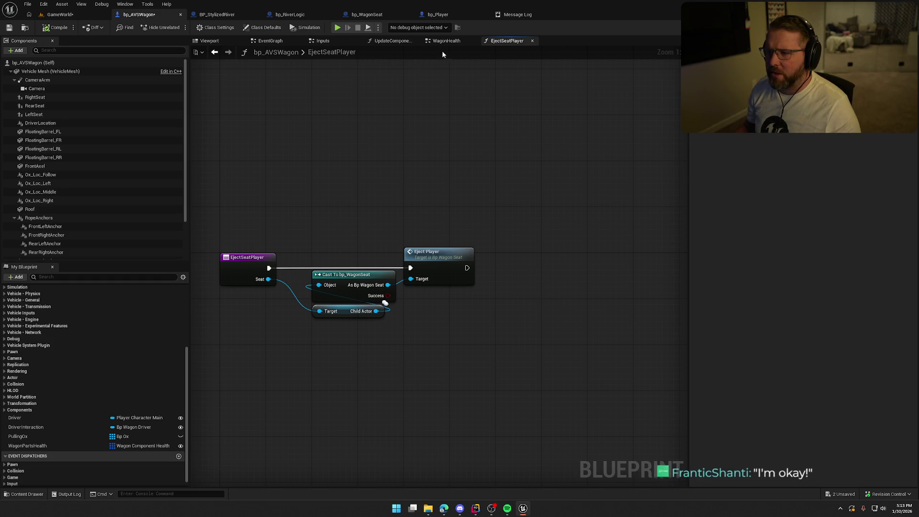
left_click(455, 42)
Drag the Right, Rear and Left Seat references beneath the Remove Gameplay Tag node
mouse_move(581, 304)
left_mouse_down()
mouse_move(488, 323)
mouse_move(400, 323)
left_mouse_up()
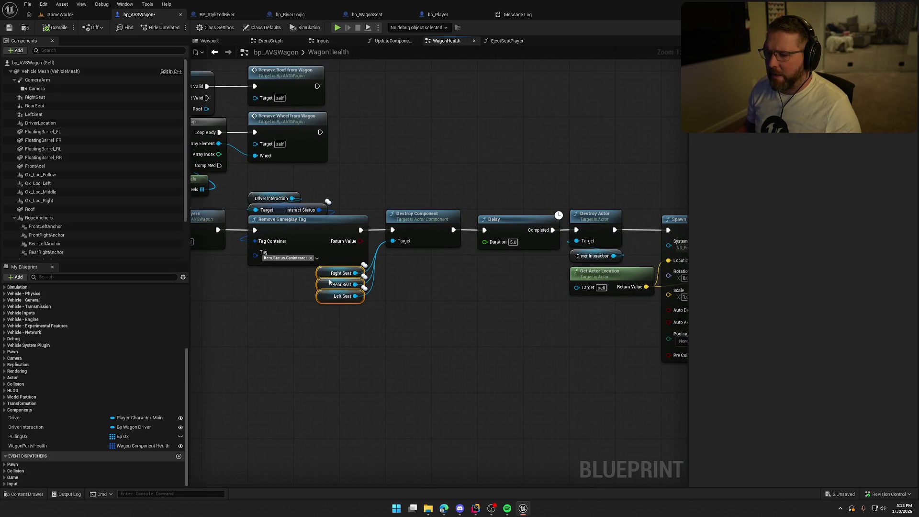
left_click_drag(327, 278, 393, 257)
mouse_move(461, 318)
left_mouse_down()
mouse_move(376, 307)
mouse_move(434, 305)
left_mouse_up()
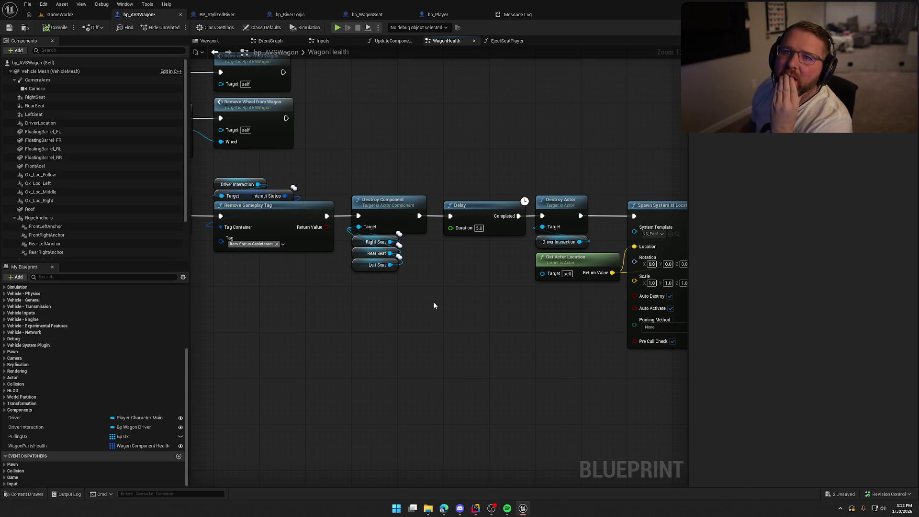
mouse_move(460, 321)
left_mouse_down()
mouse_move(328, 307)
mouse_move(287, 322)
mouse_move(212, 297)
left_mouse_up()
mouse_move(260, 325)
left_mouse_down()
mouse_move(550, 322)
mouse_move(477, 310)
left_mouse_up()
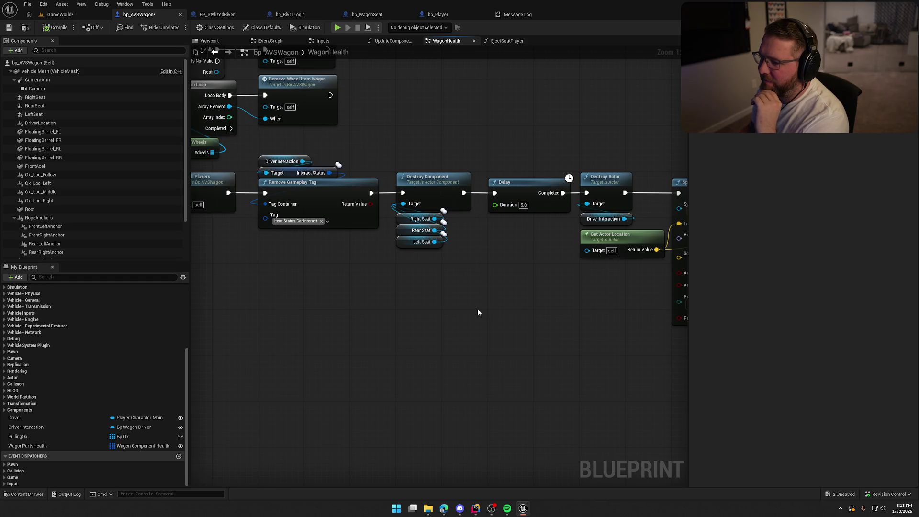
mouse_move(445, 282)
left_mouse_down()
mouse_move(395, 214)
mouse_move(337, 254)
mouse_move(402, 255)
left_mouse_up()
Add Get Child Actor from Right Seat feeding a pure Cast To bp_WagonSeat
type("child actor")
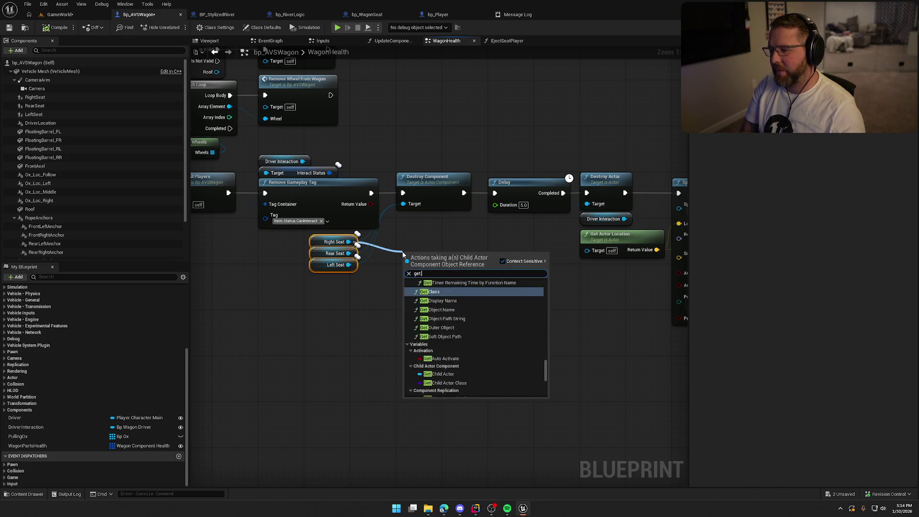
key("Return")
left_click_drag(402, 253, 374, 241)
left_click_drag(449, 252, 461, 264)
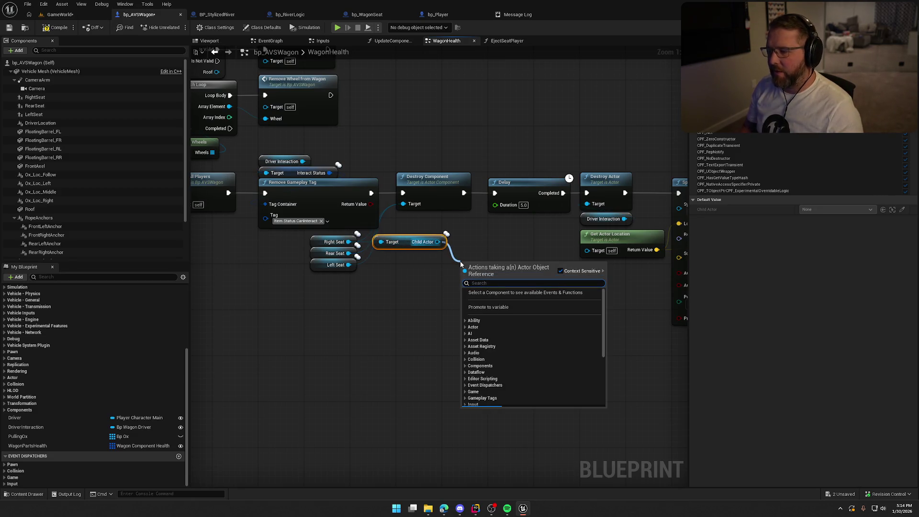
type("cast")
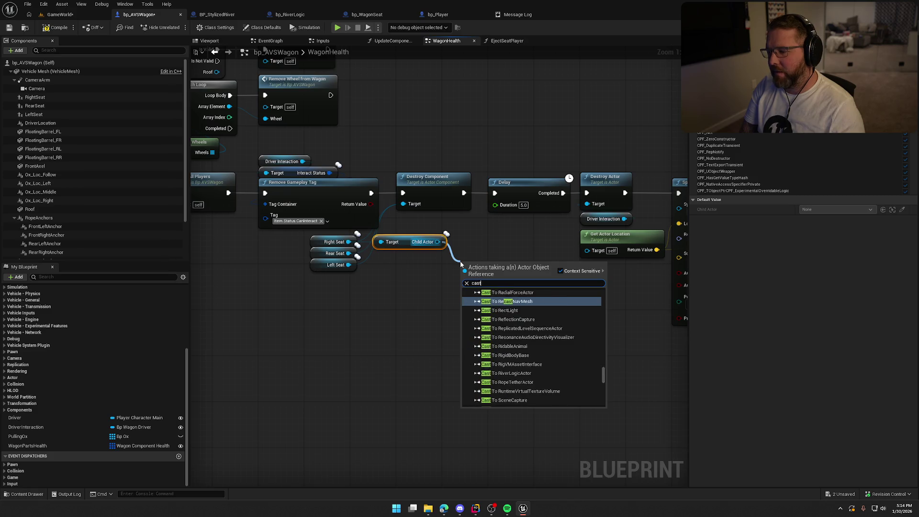
type(" to bp wagonsea")
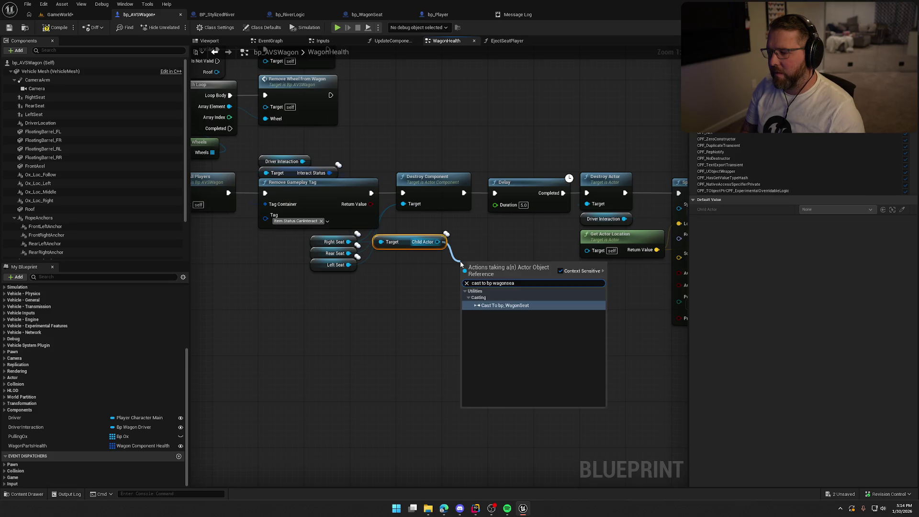
key("Return")
right_click(465, 263)
left_click(502, 463)
Add an Interact Status getter and a Remove Gameplay Tag removing Item.Status.CanInteract
mouse_move(535, 273)
left_mouse_down()
mouse_move(591, 290)
mouse_move(565, 311)
left_mouse_up()
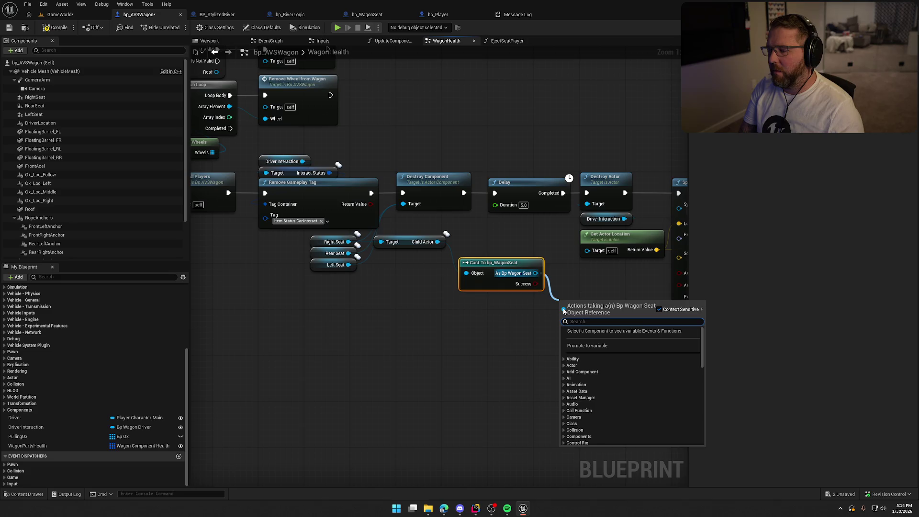
type("get intera")
type("t status")
key("Return")
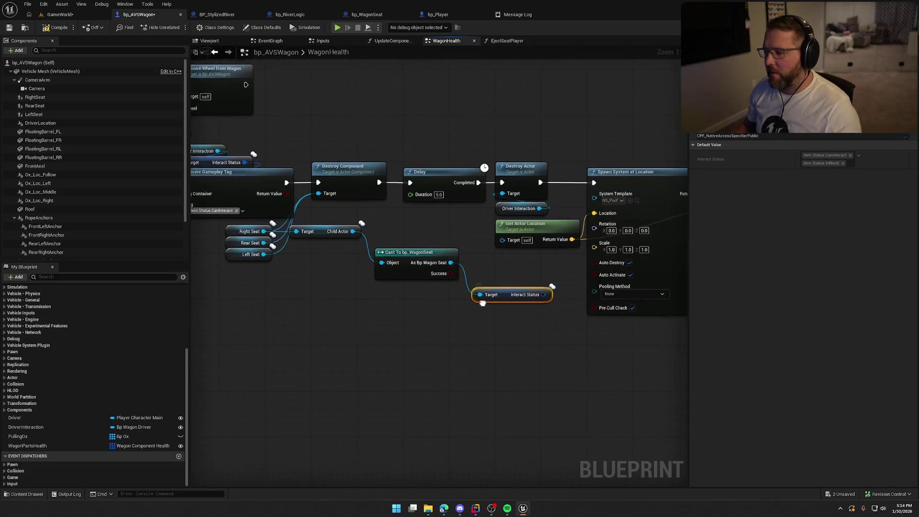
left_click_drag(537, 294, 524, 335)
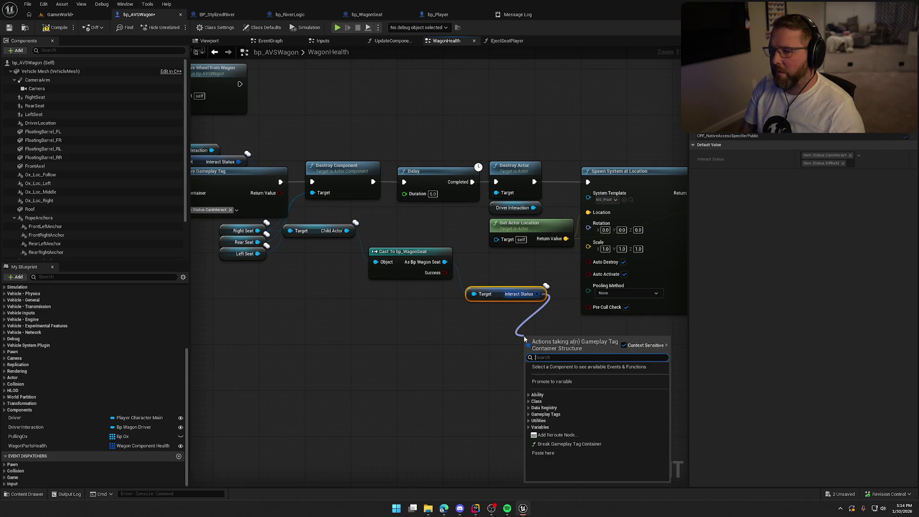
type("remove tag")
key("Return")
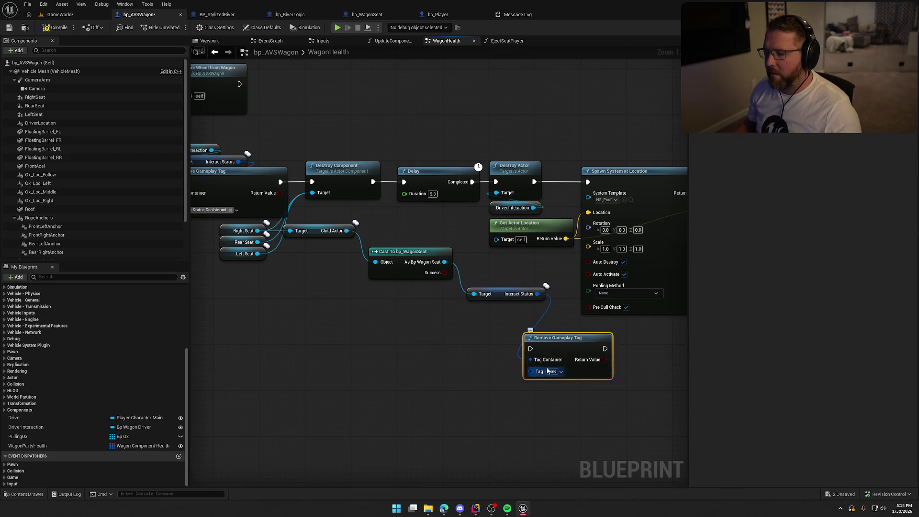
left_click(550, 373)
type("canint")
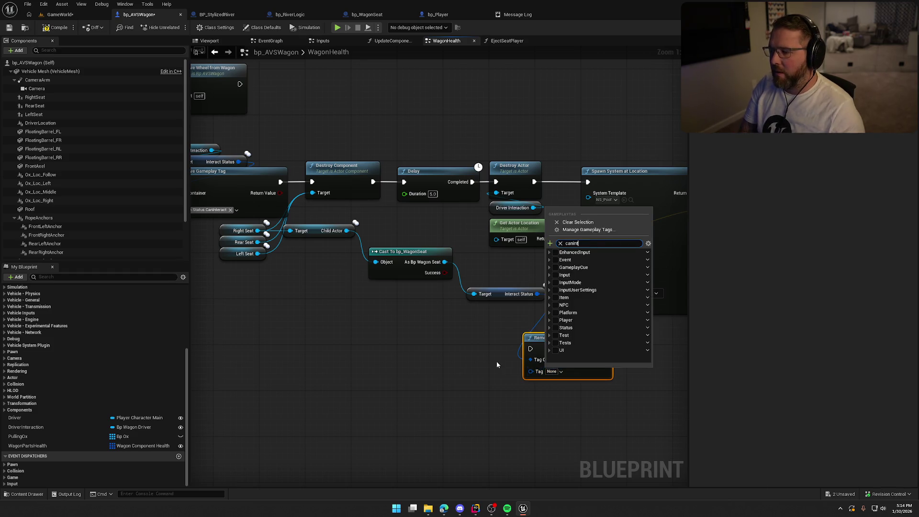
left_click(561, 268)
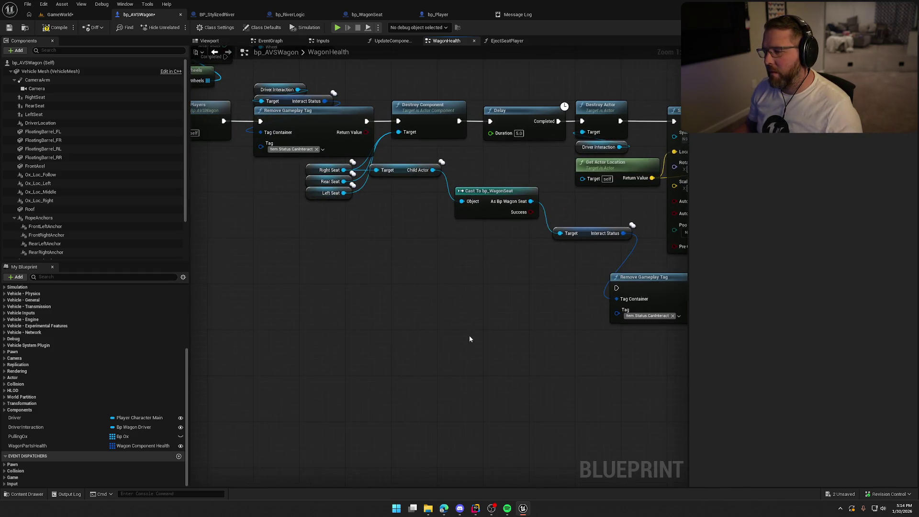
Arrange the Child Actor, cast, Interact Status and Remove Gameplay Tag nodes into one selected group
mouse_move(394, 172)
left_mouse_down()
mouse_move(380, 183)
mouse_move(384, 208)
left_mouse_up()
mouse_move(319, 201)
left_mouse_down()
mouse_move(364, 163)
mouse_move(395, 177)
mouse_move(350, 186)
left_mouse_up()
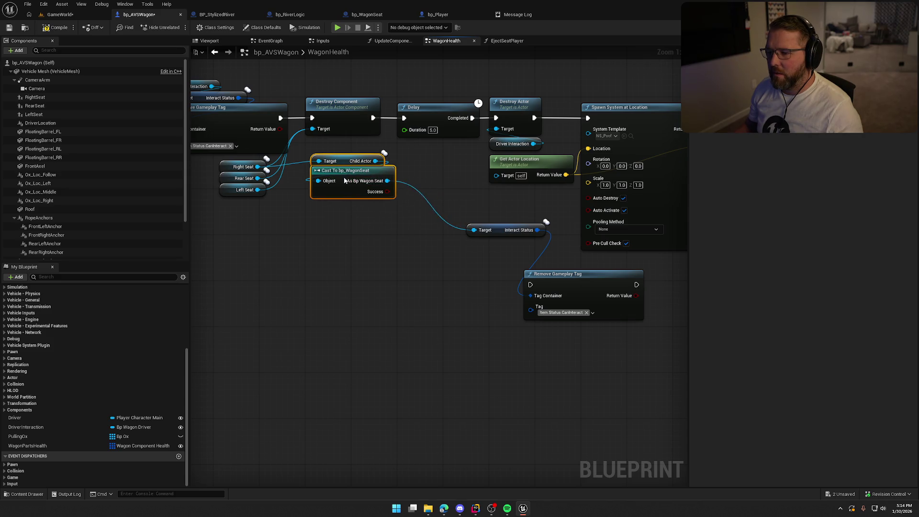
mouse_move(505, 231)
left_mouse_down()
mouse_move(415, 237)
mouse_move(347, 214)
left_mouse_up()
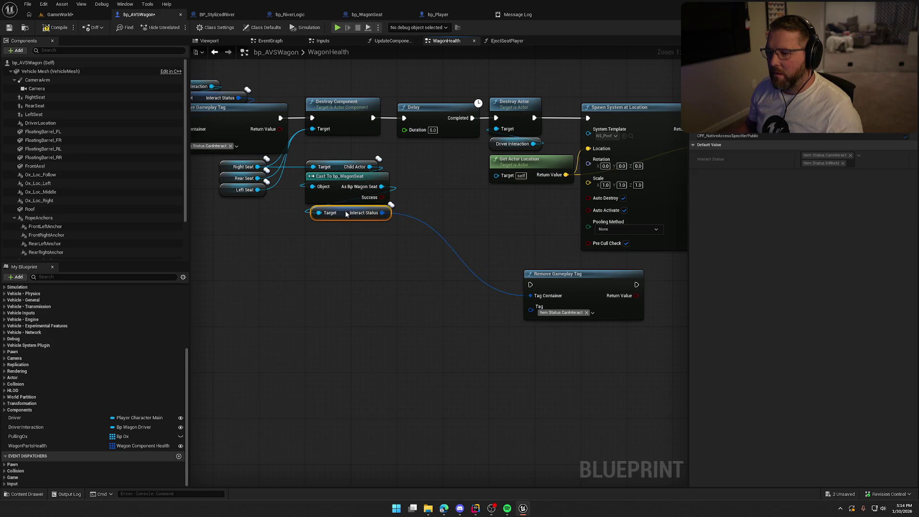
mouse_move(562, 284)
left_mouse_down()
mouse_move(523, 269)
mouse_move(433, 204)
left_mouse_up()
left_click_drag(358, 281, 328, 160)
left_click_drag(419, 255, 412, 232)
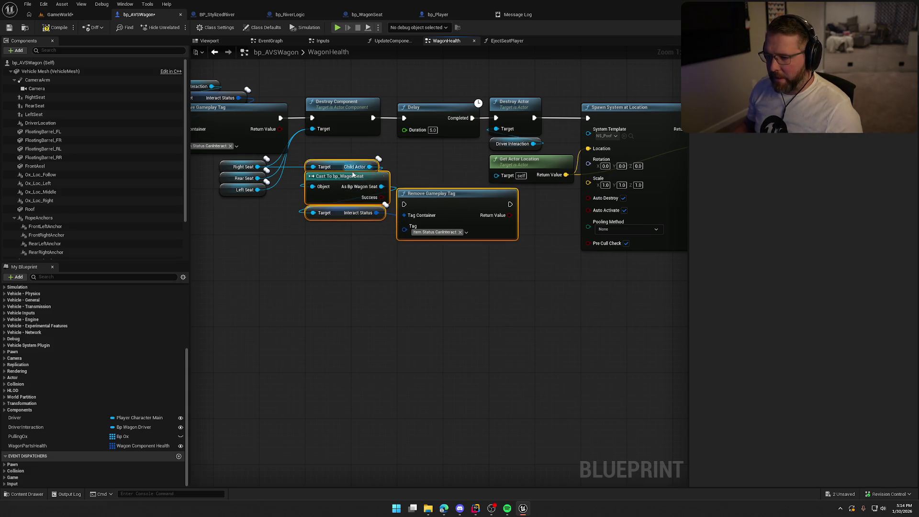
mouse_move(433, 202)
left_mouse_down()
mouse_move(448, 262)
mouse_move(455, 208)
left_mouse_up()
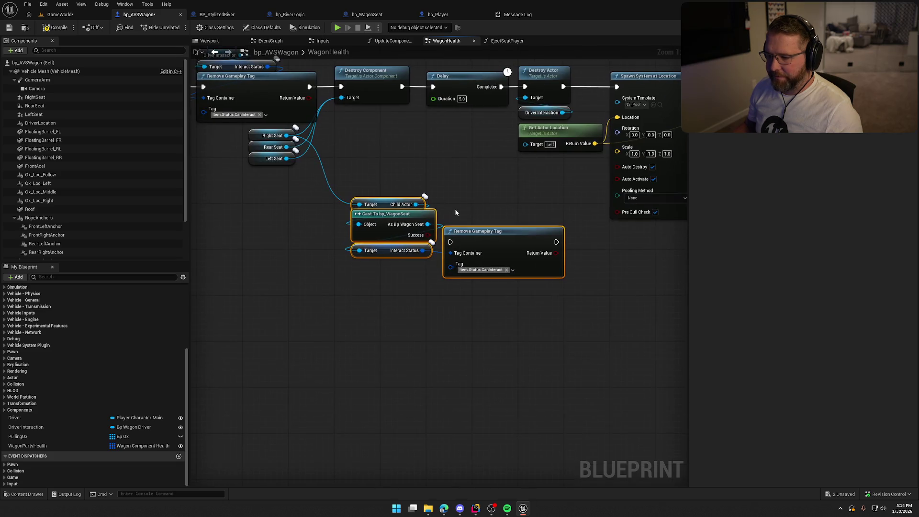
right_click(377, 215)
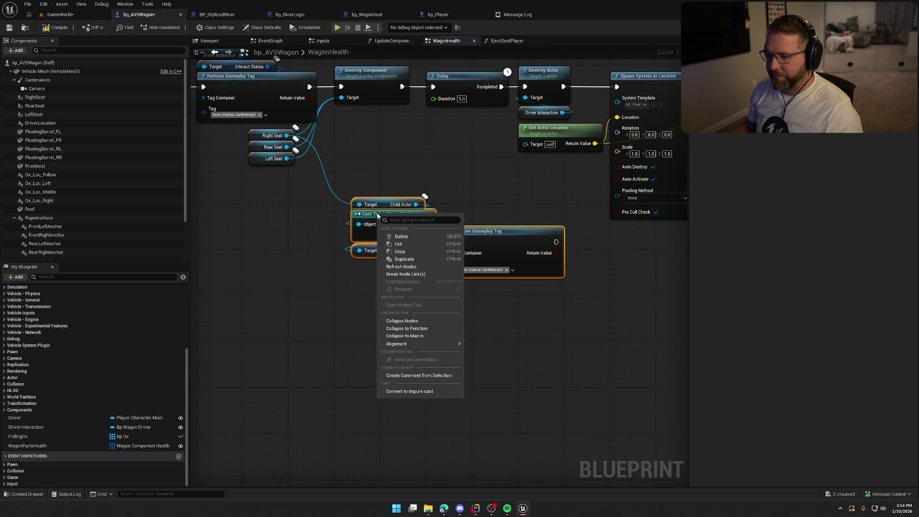
Collapse the group into a RemoveSeatInteraction function with a Seat Component input
left_click(428, 330)
type("RemoveSeatIntera")
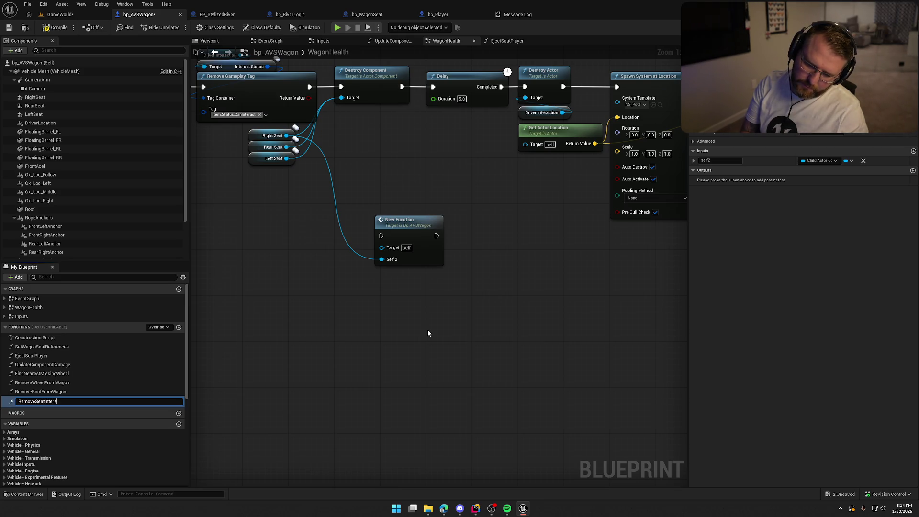
type("ction")
key("Return")
left_click(453, 220)
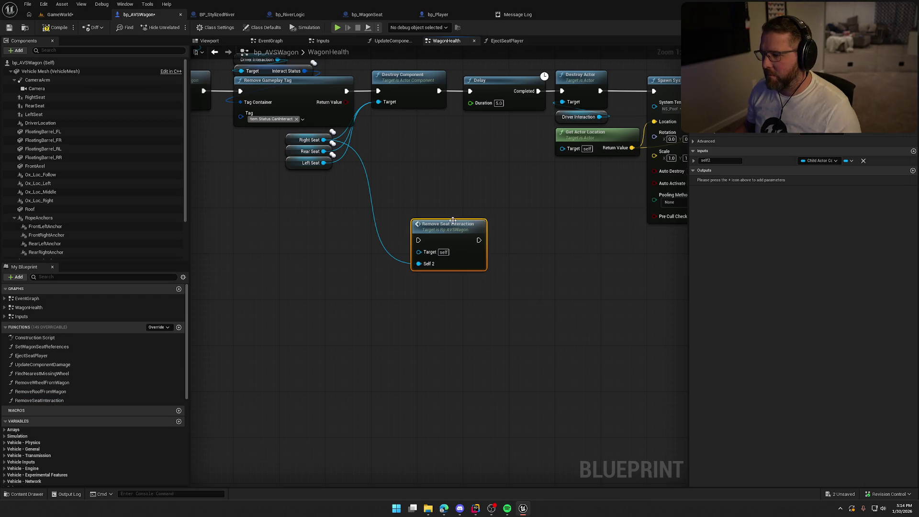
type("Seat Compo")
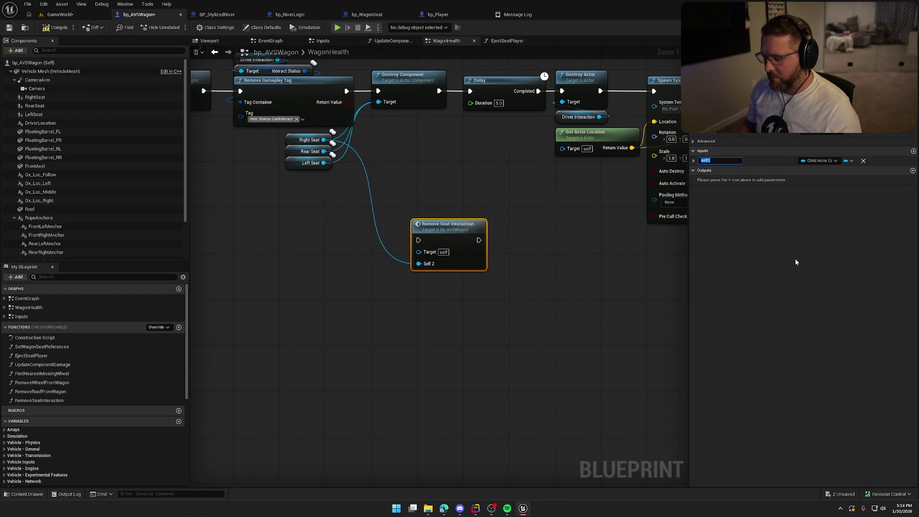
type("nent")
key("Return")
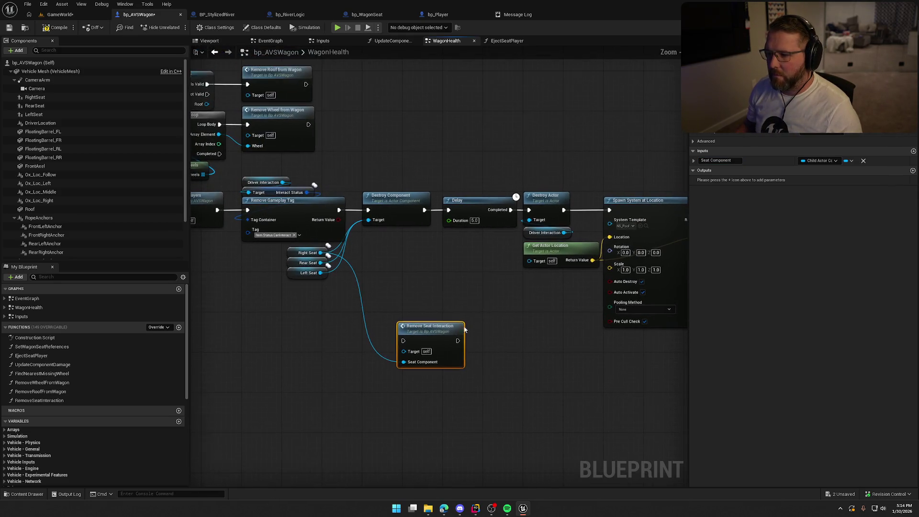
Delete Destroy Component and move the Remove Seat Interaction call into its spot
left_click(388, 208)
key("Delete")
mouse_move(429, 347)
left_mouse_down()
mouse_move(401, 230)
mouse_move(356, 218)
left_mouse_up()
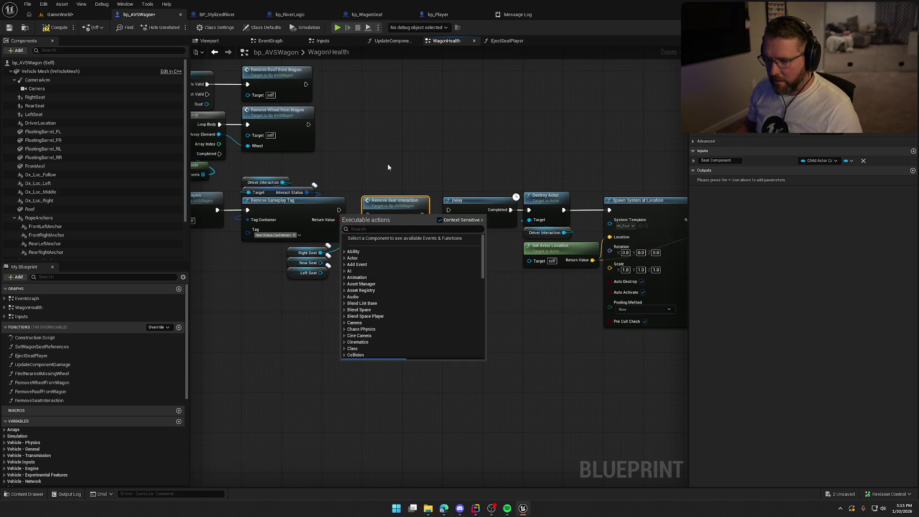
left_click(388, 167)
scroll(390, 165, "up", 3)
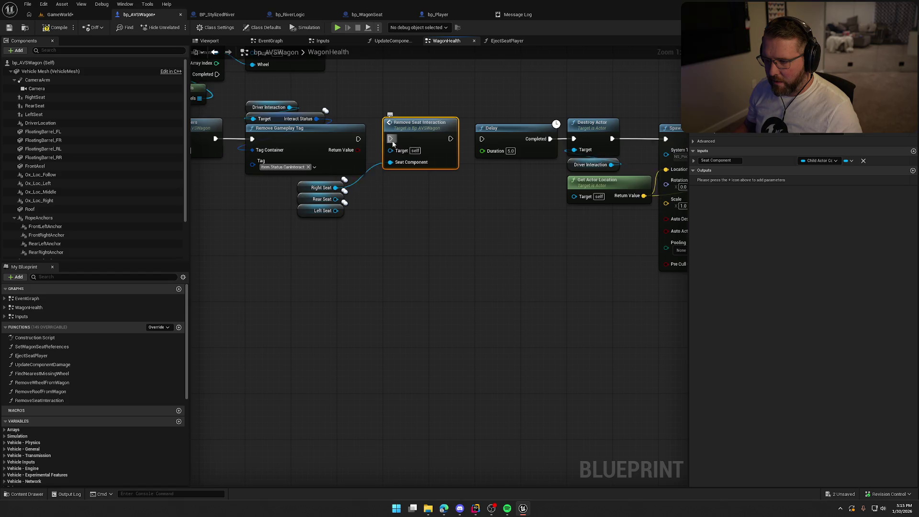
Link Remove Seat Interaction into the execution flow and shift the Delay chain right
left_click(352, 174)
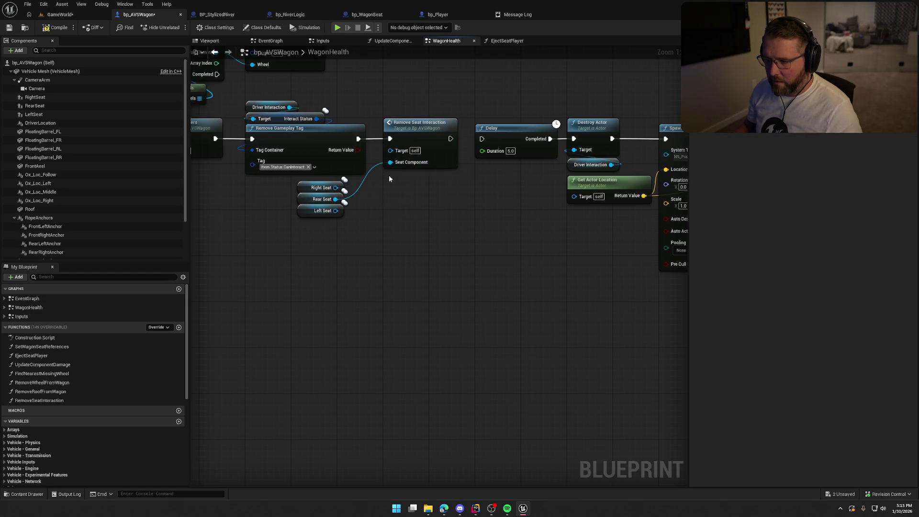
left_click_drag(391, 167, 392, 166)
scroll(397, 122, "down", 4)
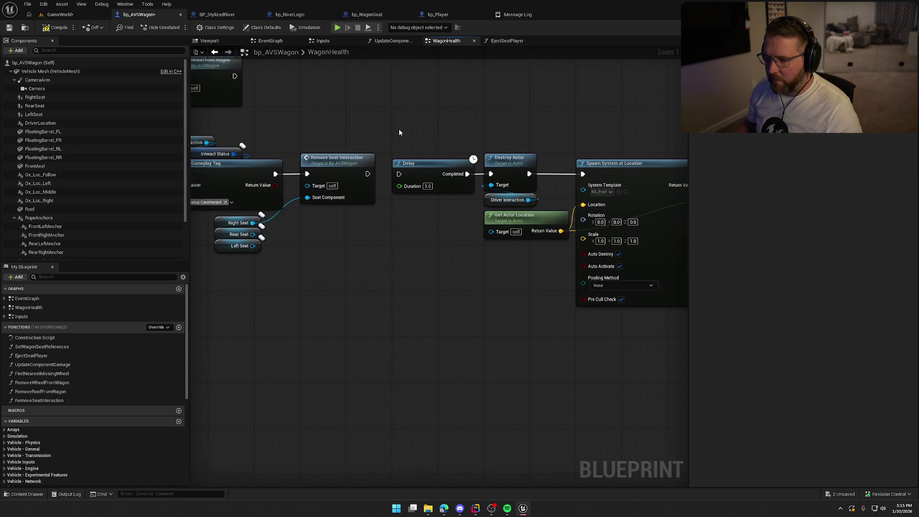
left_click_drag(412, 130, 545, 192)
scroll(431, 151, "up", 4)
mouse_move(432, 151)
left_mouse_down()
mouse_move(627, 152)
mouse_move(617, 151)
left_mouse_up()
Copy and paste the call to make three chained Remove Seat Interaction calls
left_click(332, 144)
key("ctrl+c")
key("ctrl+v")
key("ctrl+v")
left_click_drag(389, 159, 335, 153)
left_click_drag(420, 160, 402, 154)
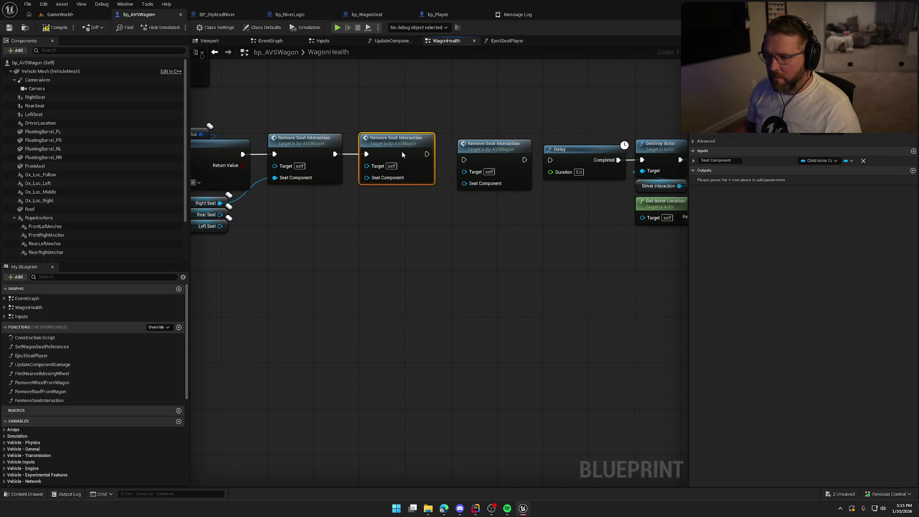
mouse_move(486, 159)
left_mouse_down()
mouse_move(480, 154)
mouse_move(550, 160)
left_mouse_up()
scroll(354, 168, "down", 4)
scroll(289, 252, "up", 3)
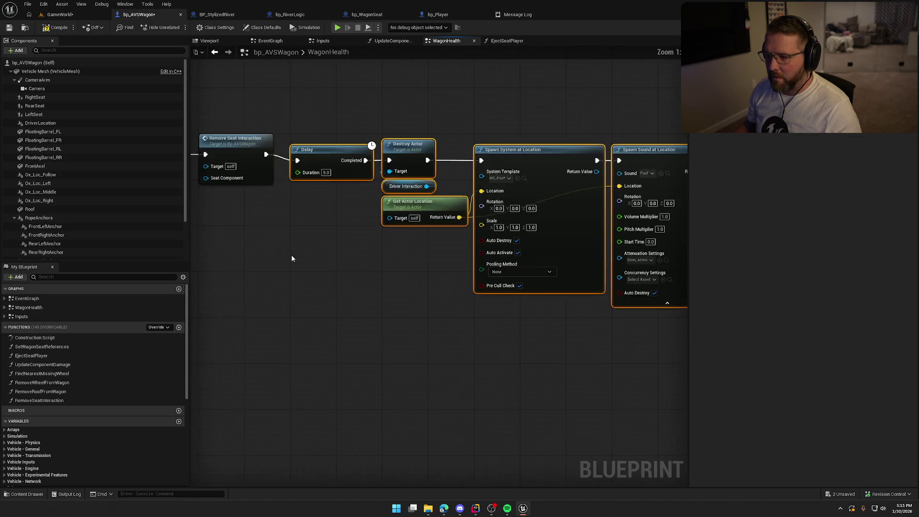
Wire Right, Rear and Left Seat into the three calls' Seat Component and save the blueprint
left_click_drag(289, 253, 452, 313)
left_click_drag(267, 348, 442, 300)
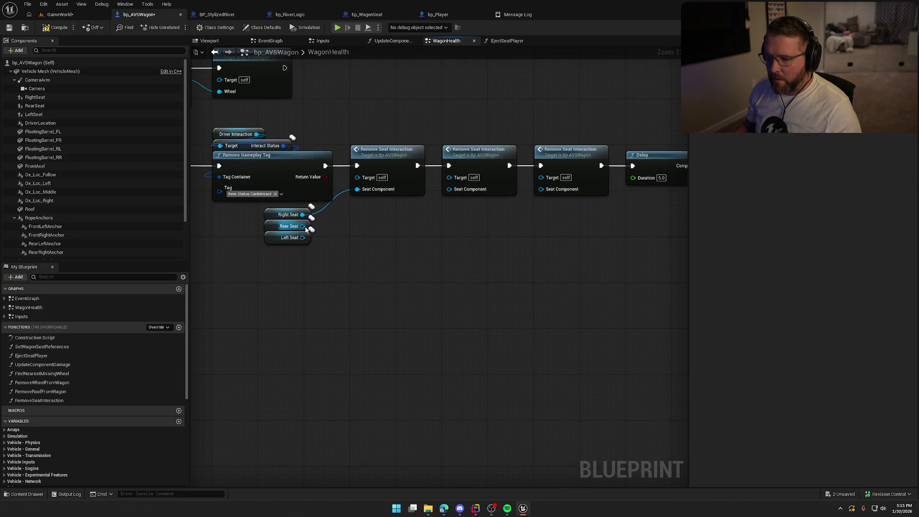
left_click_drag(439, 202, 449, 189)
left_click_drag(302, 237, 541, 189)
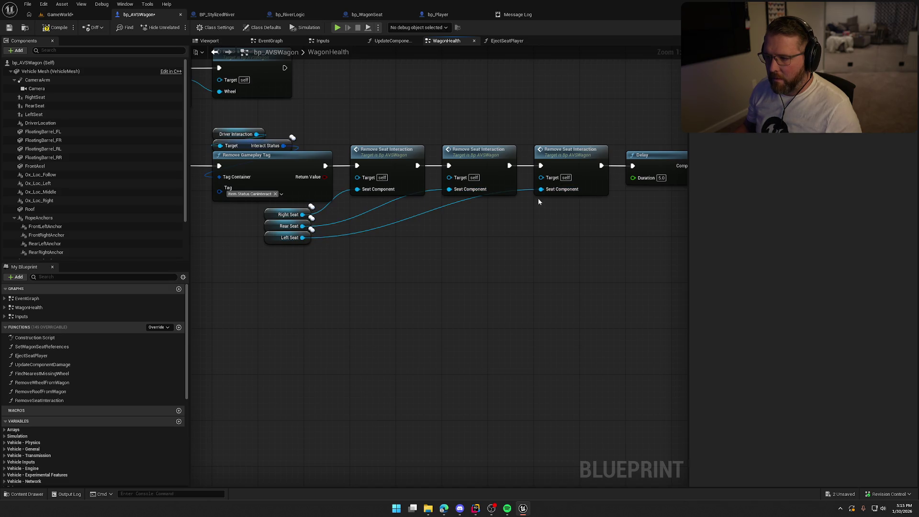
left_click_drag(276, 238, 545, 206)
mouse_move(276, 226)
left_mouse_down()
mouse_move(352, 249)
mouse_move(453, 205)
left_mouse_up()
mouse_move(281, 216)
left_mouse_down()
mouse_move(386, 213)
mouse_move(360, 205)
left_mouse_up()
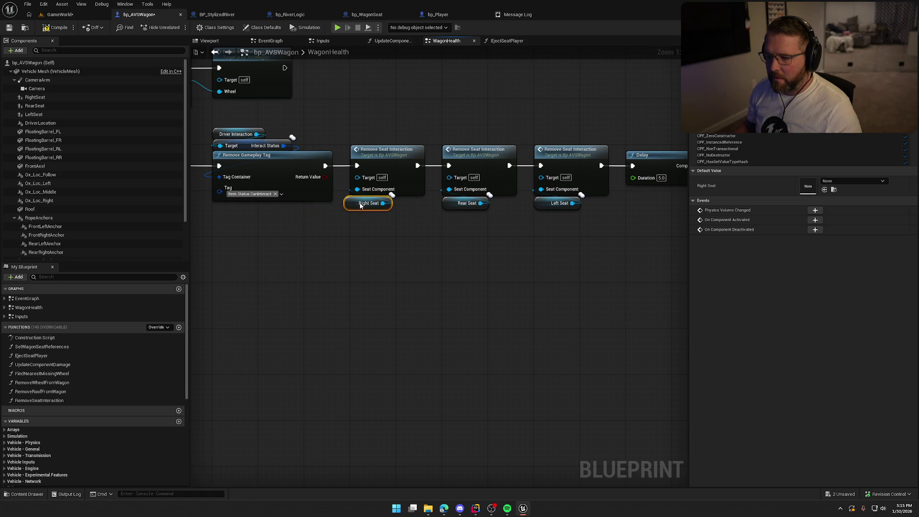
left_click(367, 251)
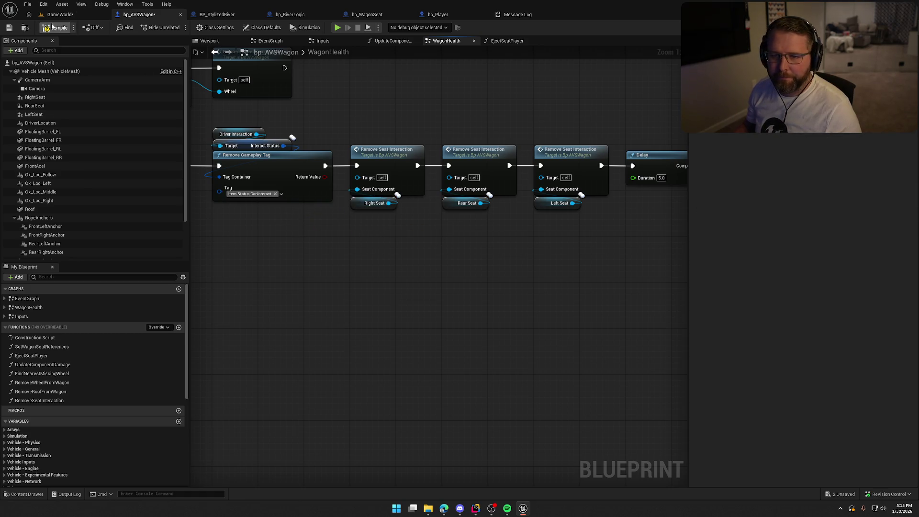
key("ctrl+s")
left_click(66, 19)
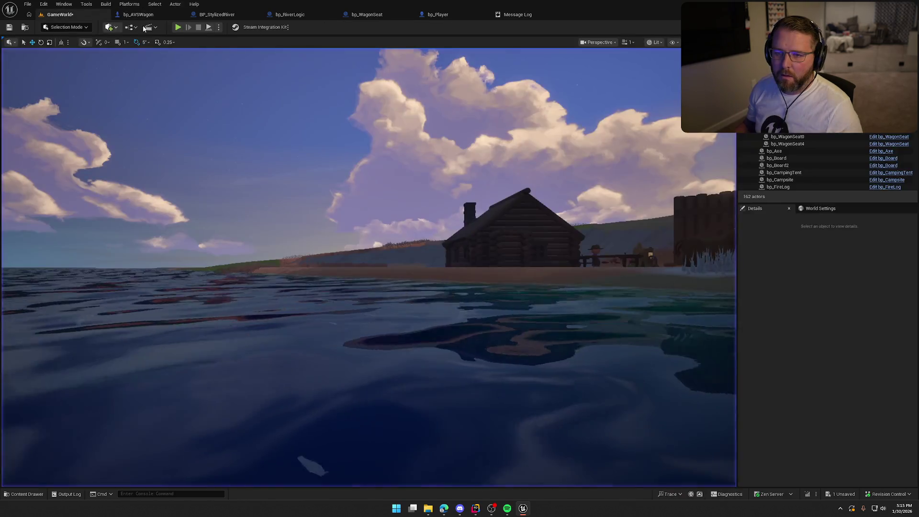
Start a new play-test and give the running game input focus
left_click(188, 23)
left_click(213, 62)
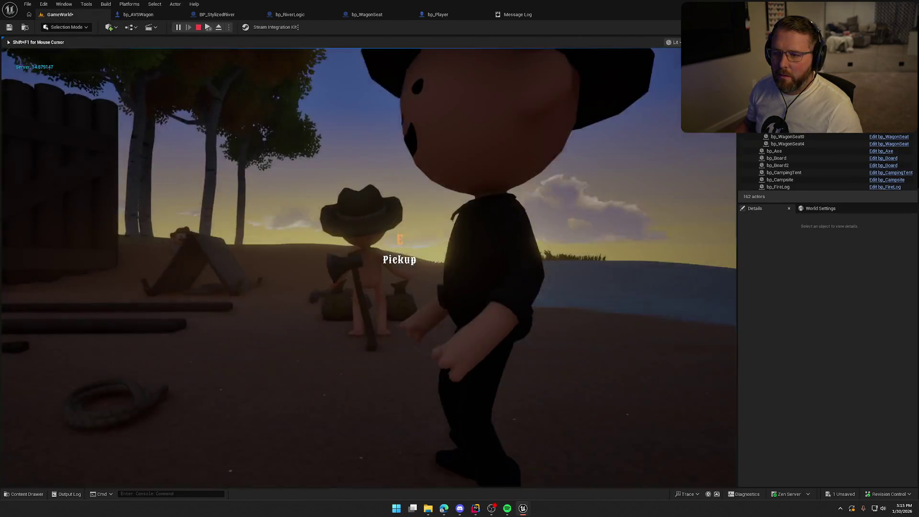
key("super")
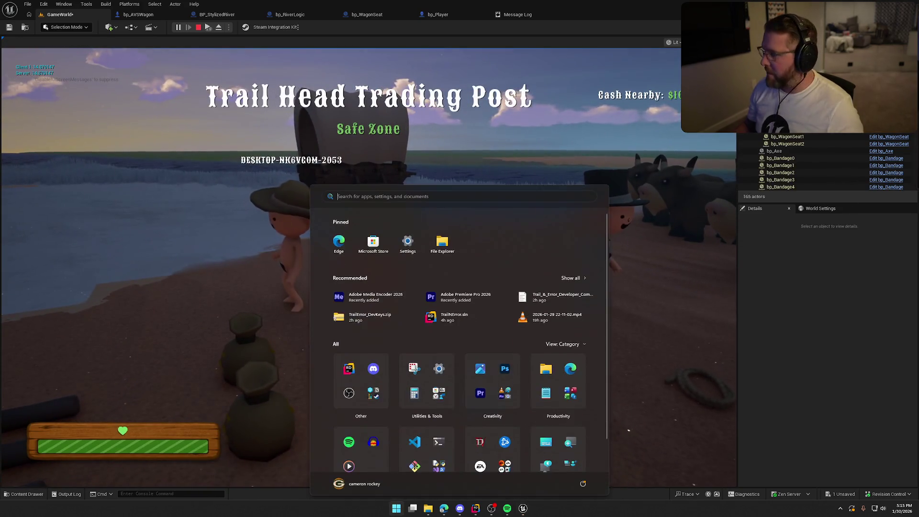
key("super")
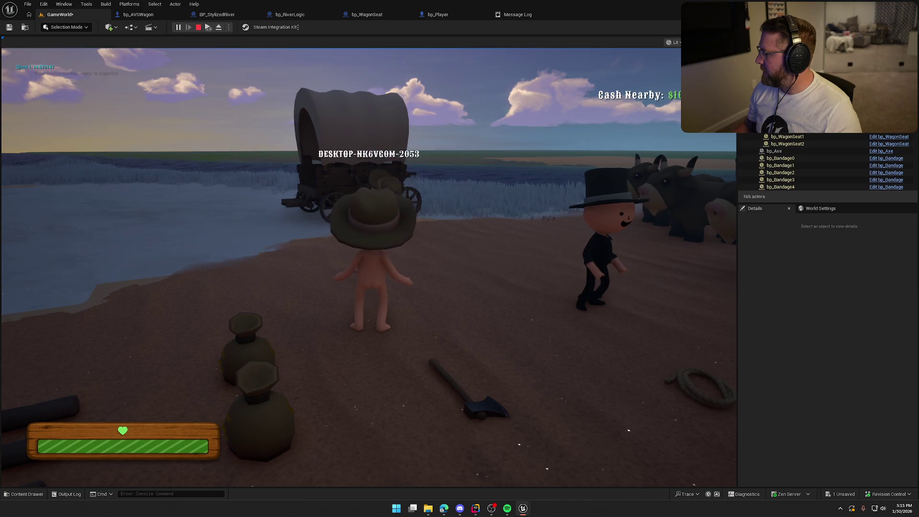
key("super")
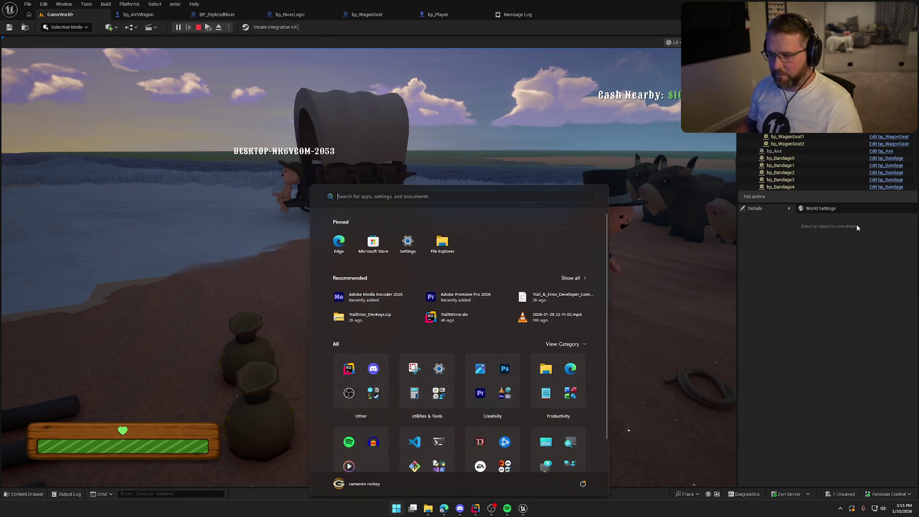
left_click(719, 152)
Drive the wagon into the river, swim until the character goes under, then open bp_Player
key("w")
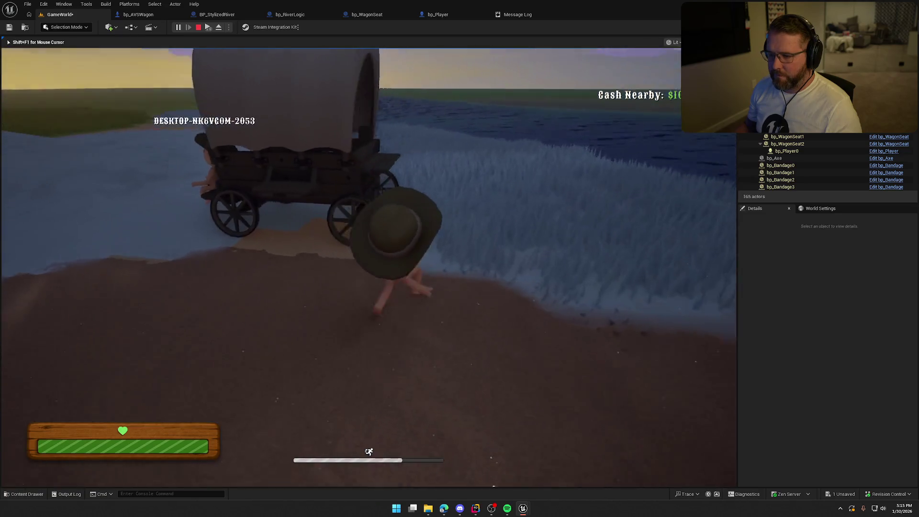
key("e")
key("w")
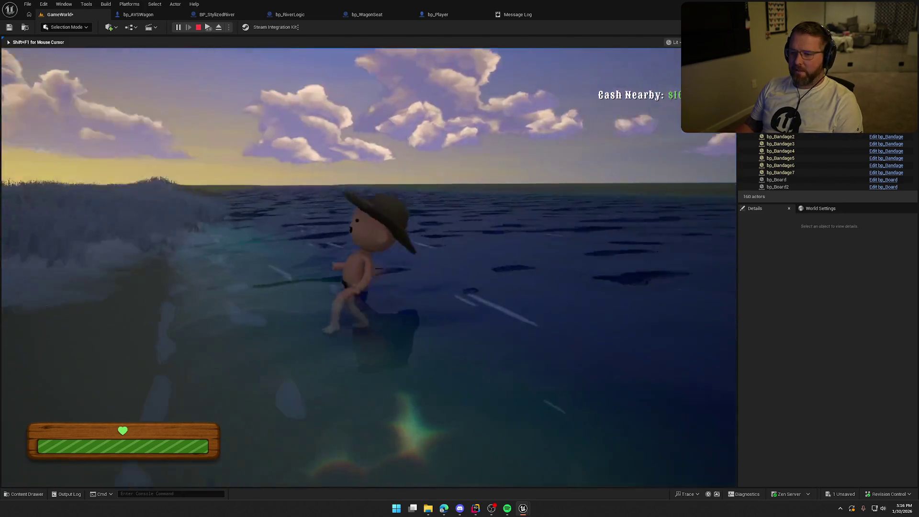
key("shift")
key("w")
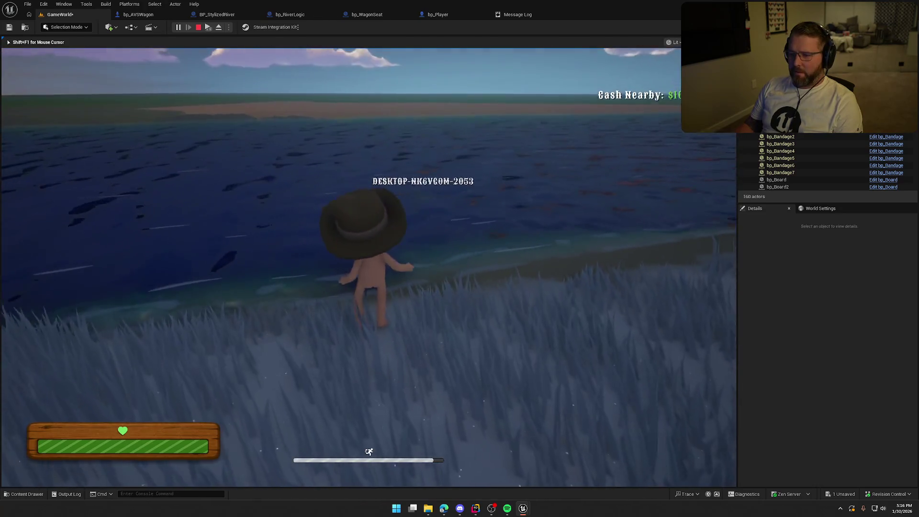
key("w")
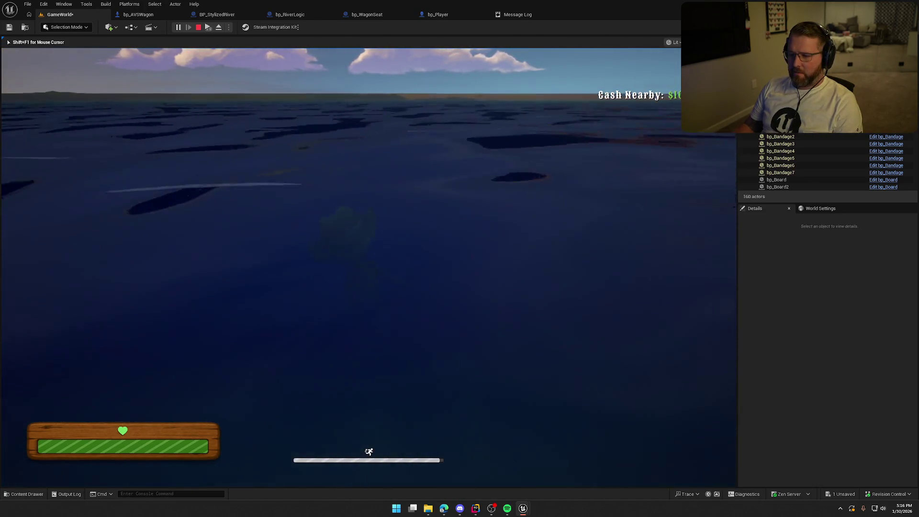
key("shift")
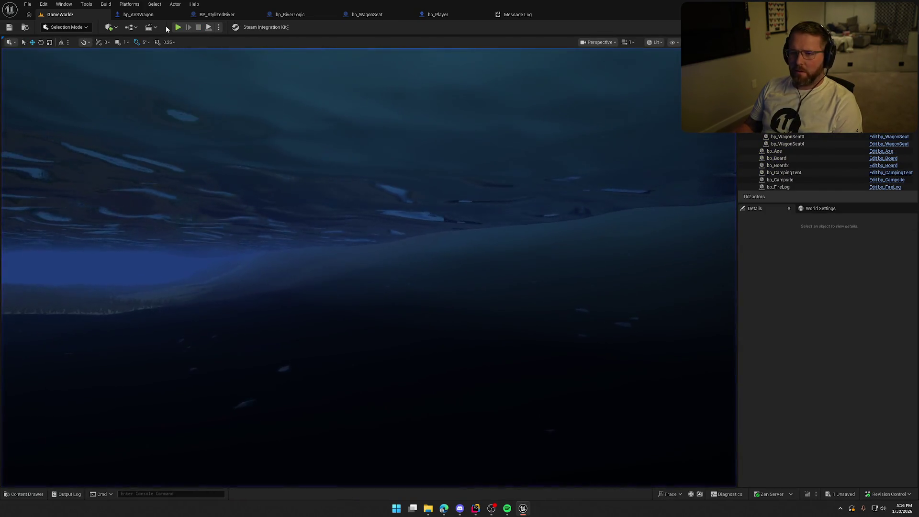
left_click(445, 16)
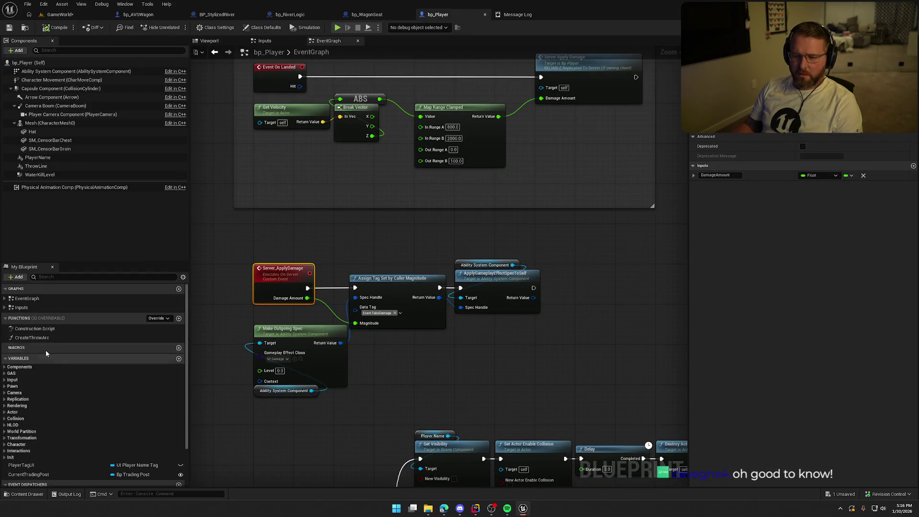
At the WaterKillLevel overlap, replace Is Locally Controlled with an Is Server Branch condition
left_click(5, 298)
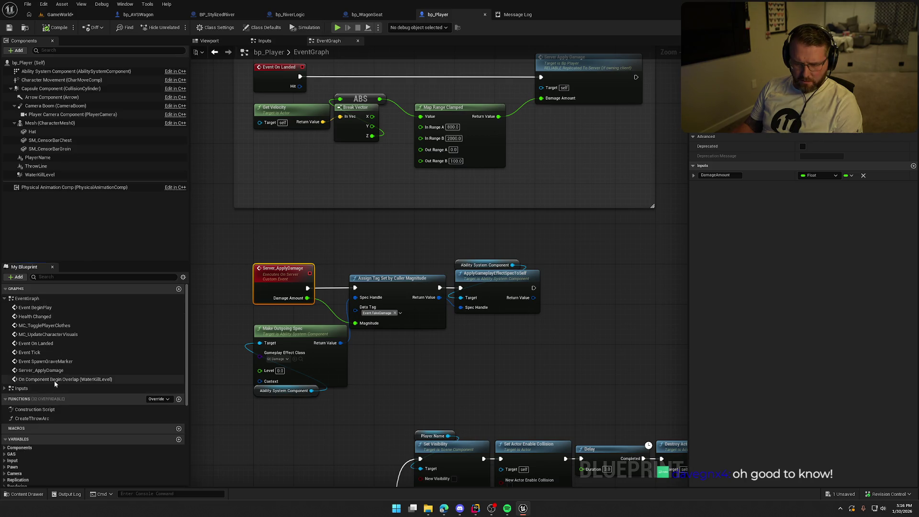
double_click(55, 381)
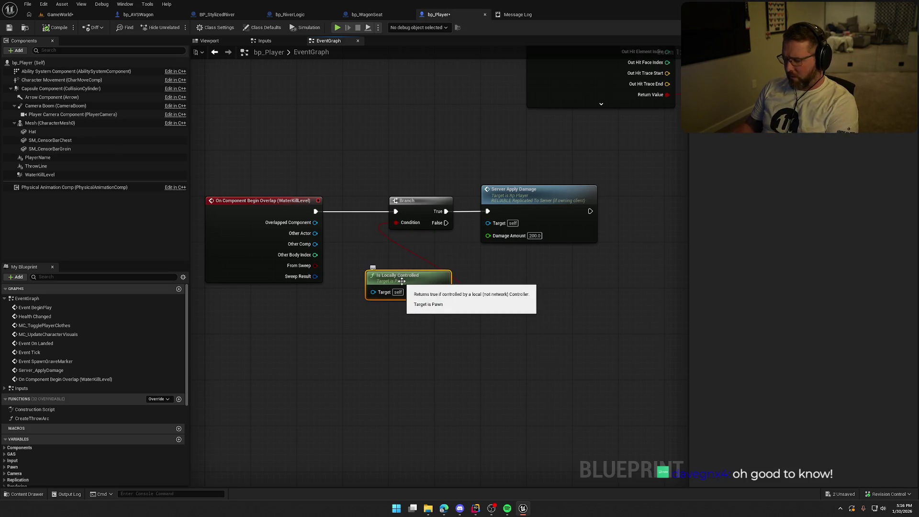
key("Delete")
right_click(365, 251)
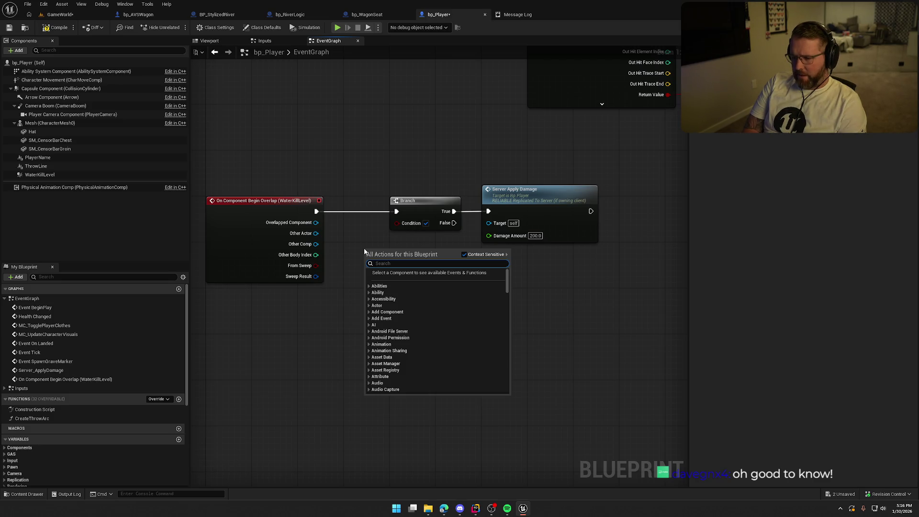
type("is server")
left_click(393, 283)
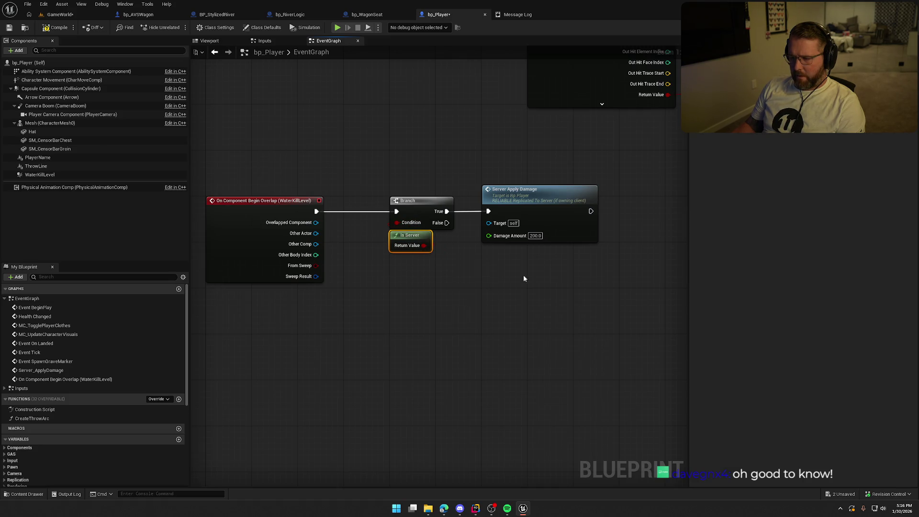
left_click_drag(412, 197, 367, 197)
left_click(377, 191)
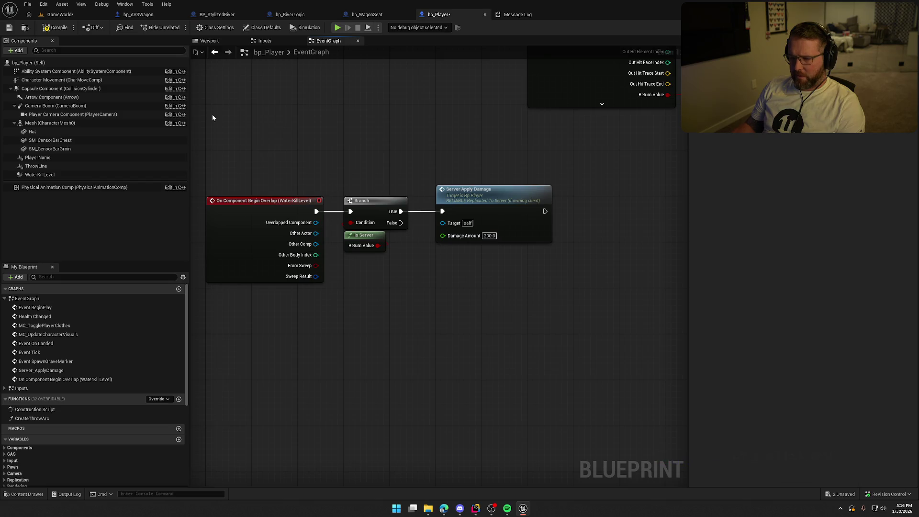
left_click(55, 15)
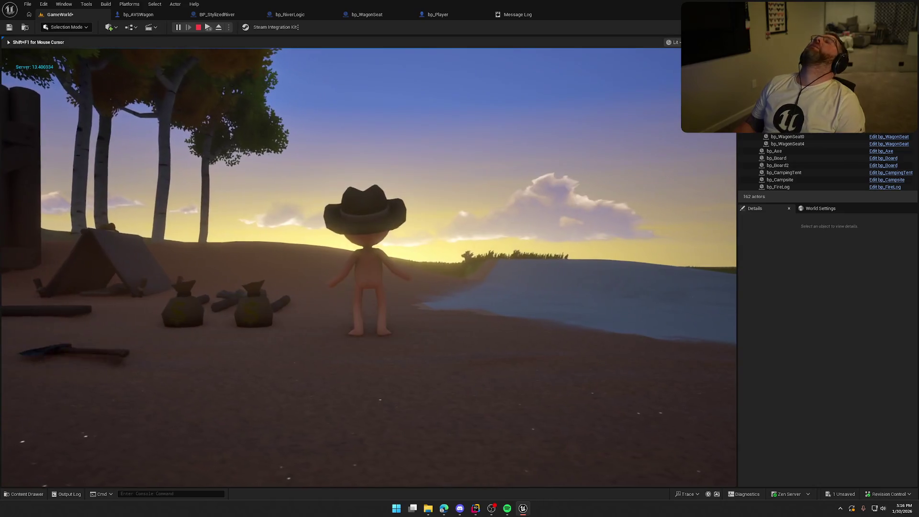
Stop the session and select the river and bp_TradingPost1 to inspect their details
key("Escape")
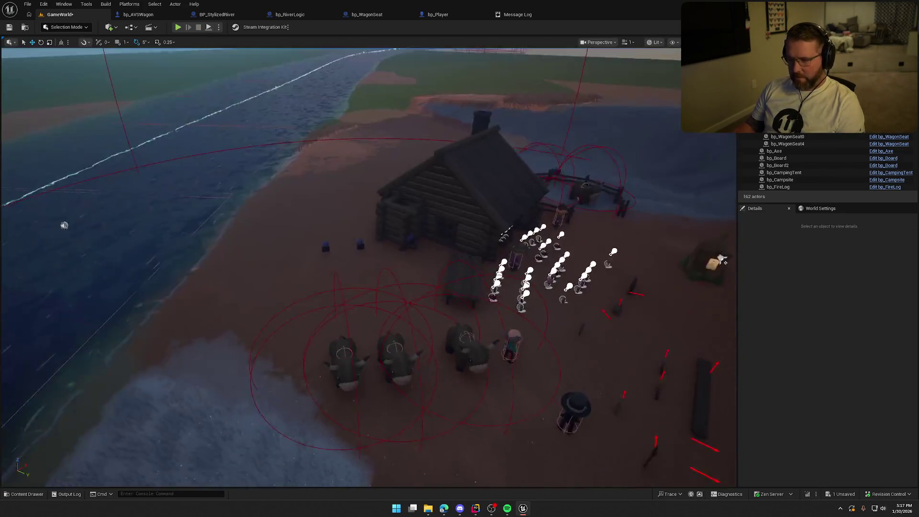
left_click_drag(233, 269, 224, 160)
left_click(233, 269)
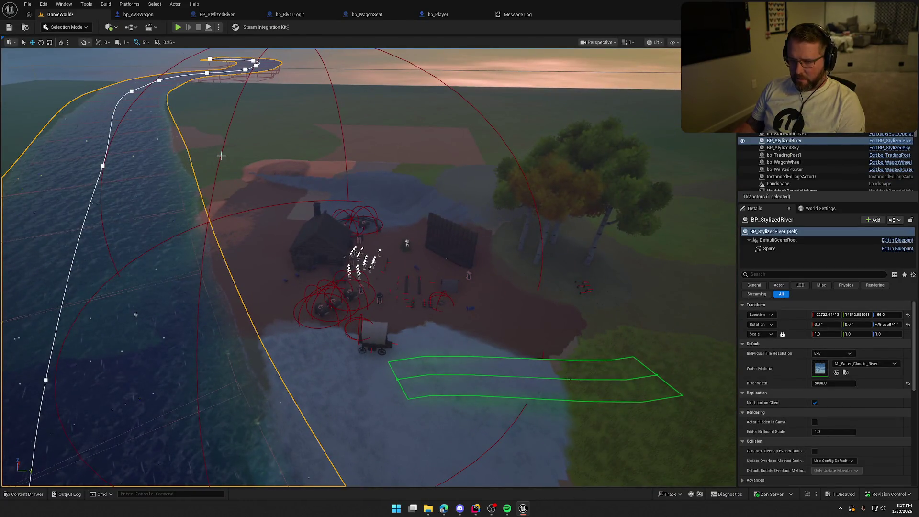
left_click(320, 257)
left_click_drag(445, 299, 519, 225)
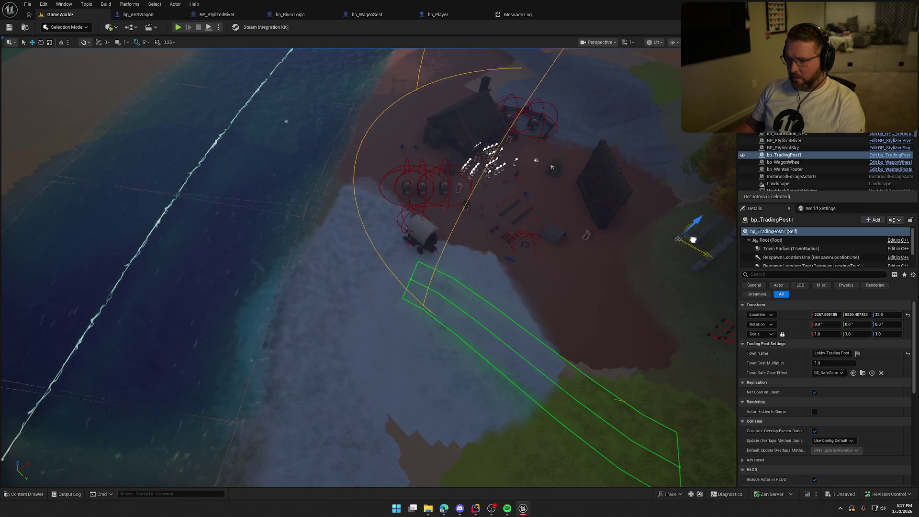
Sprint from the trading post to the wagon, board it and drive it into the river
key("Escape")
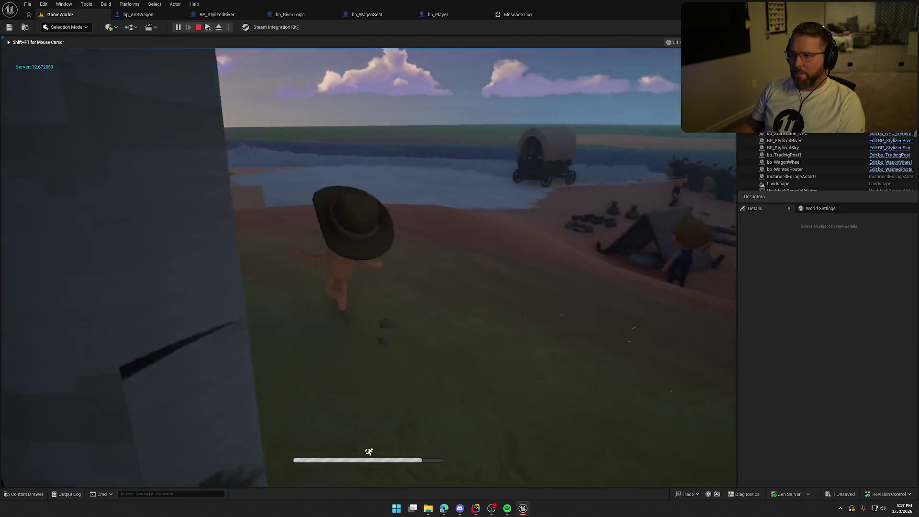
key("shift+w")
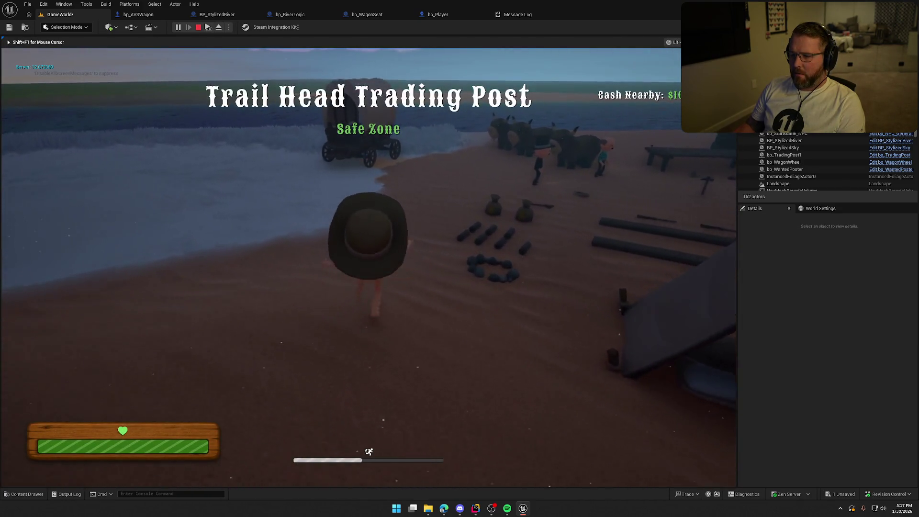
key("shift+w")
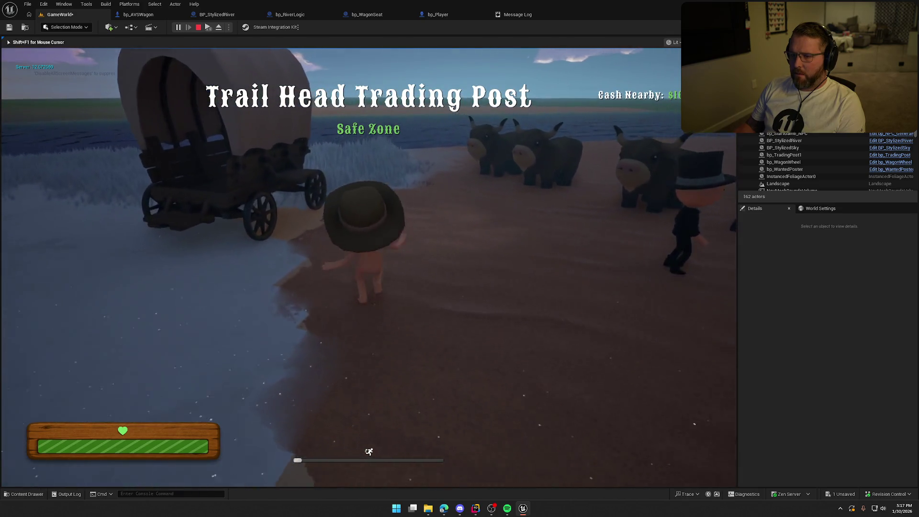
key("w")
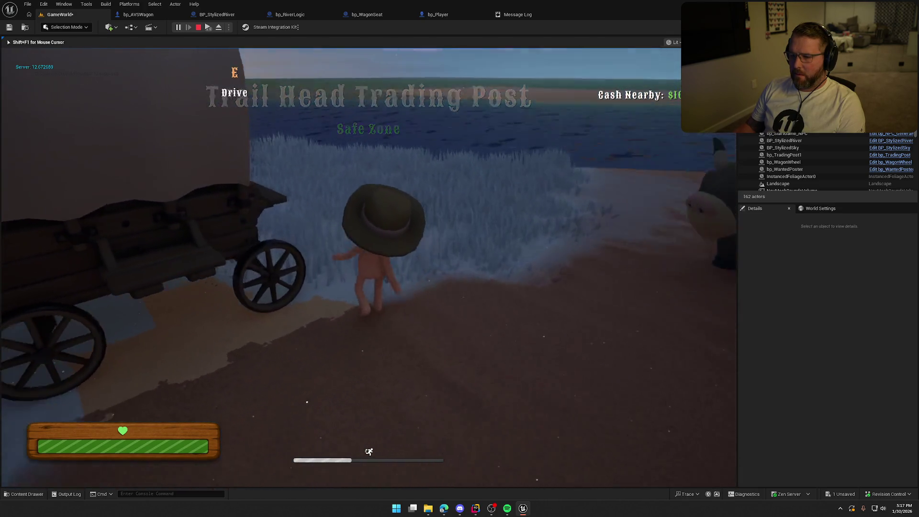
key("e")
key("w")
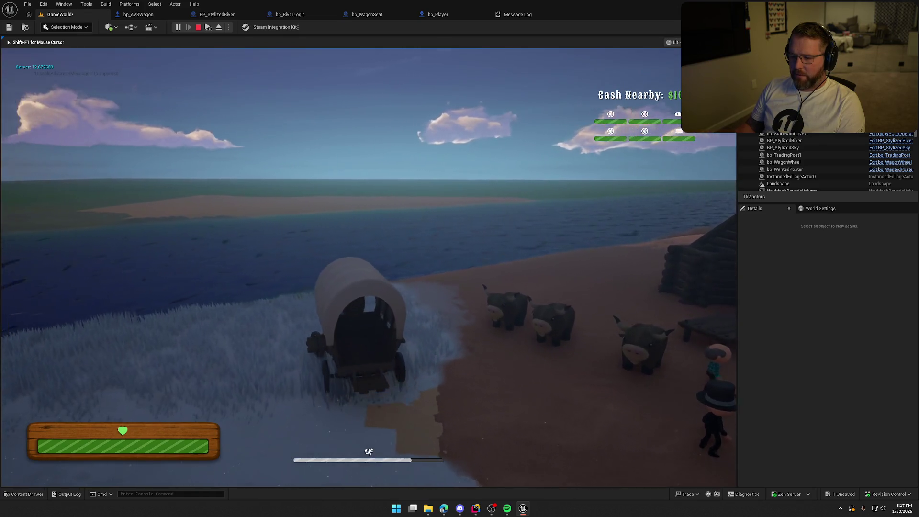
key("w")
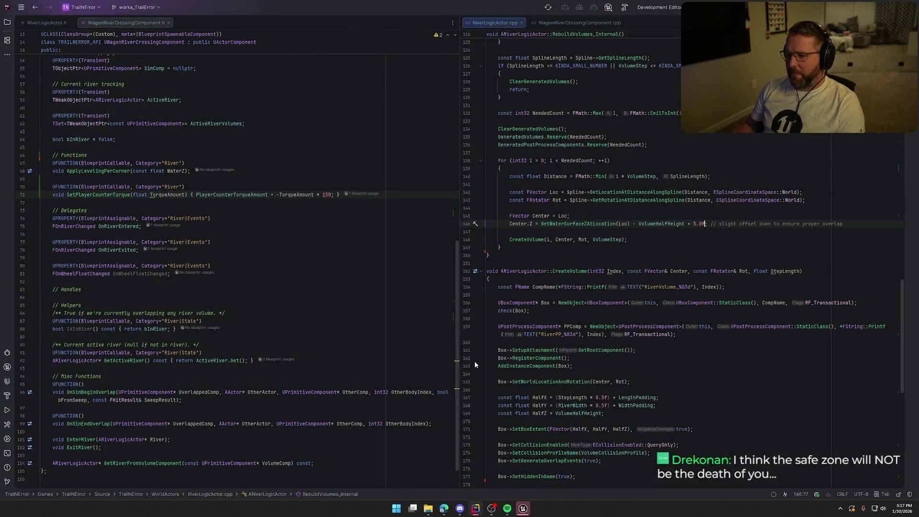
Enlarge the Unreal crash report to read its log, then close it without sending
left_click(526, 513)
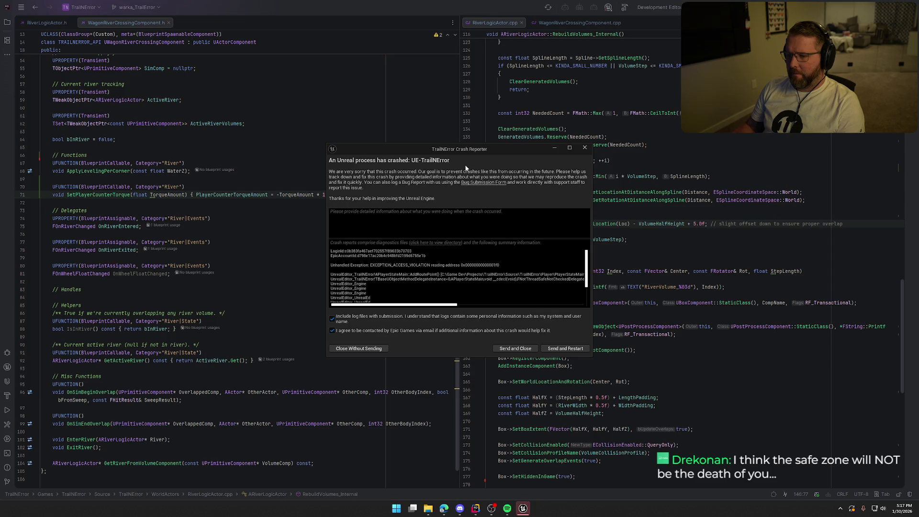
left_click_drag(486, 267, 803, 422)
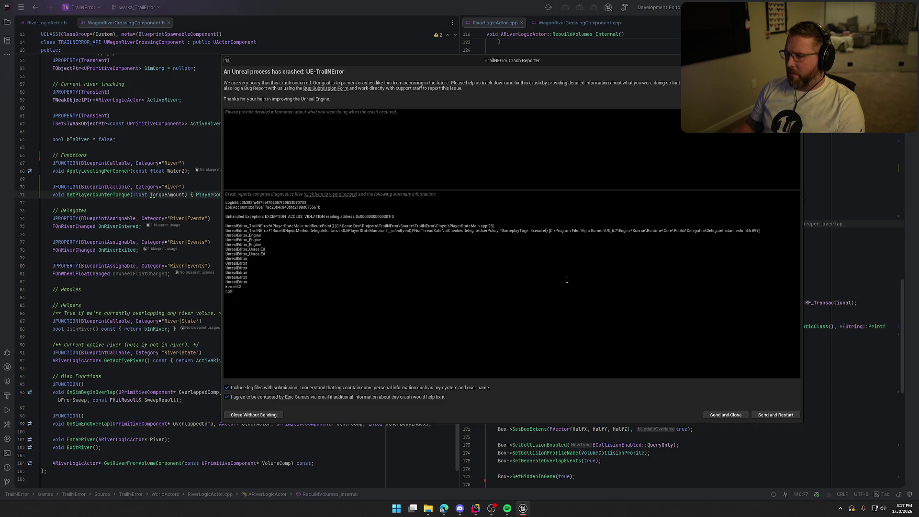
left_click(797, 61)
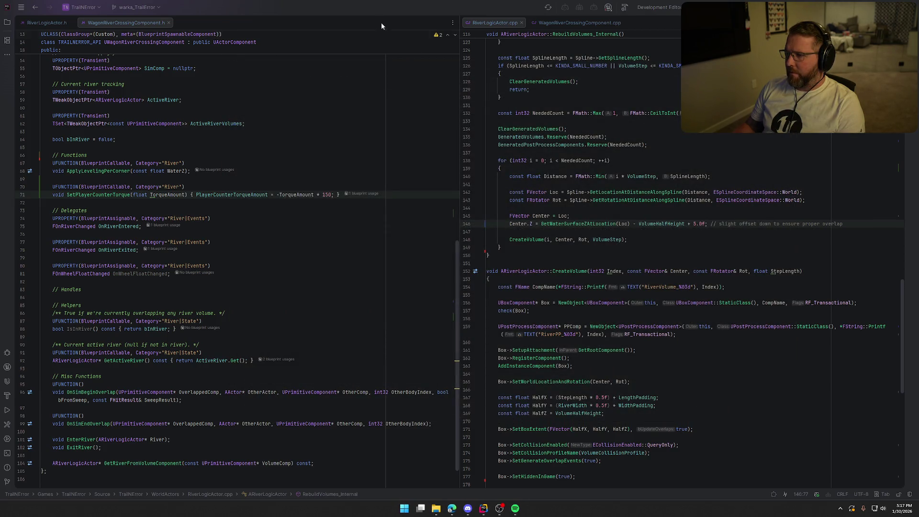
Rebuild the project in Rider, hide the UnrealLink log panel and return to Unreal
key("ctrl+shift+b")
mouse_move(717, 190)
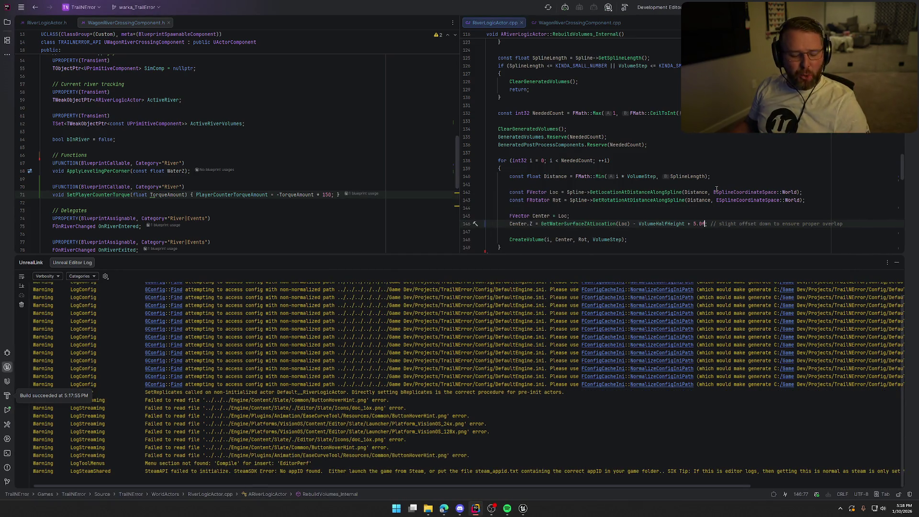
left_click(897, 264)
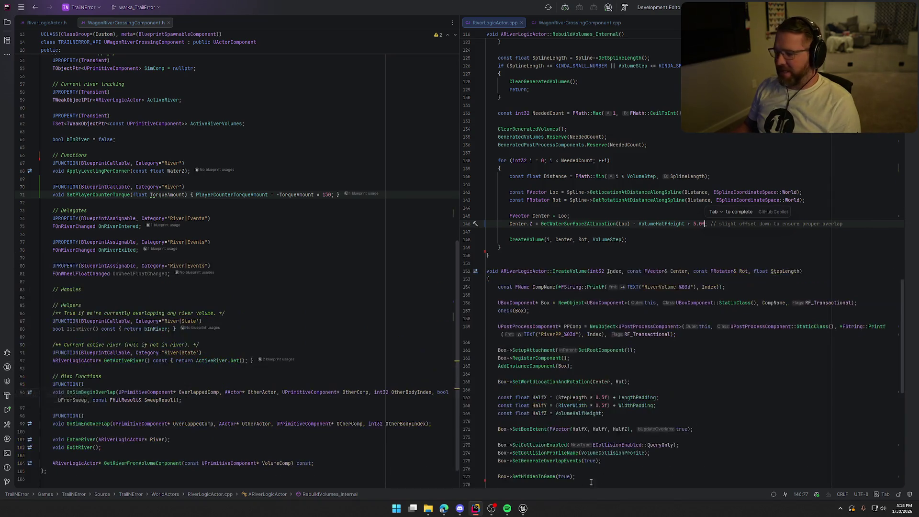
left_click(522, 509)
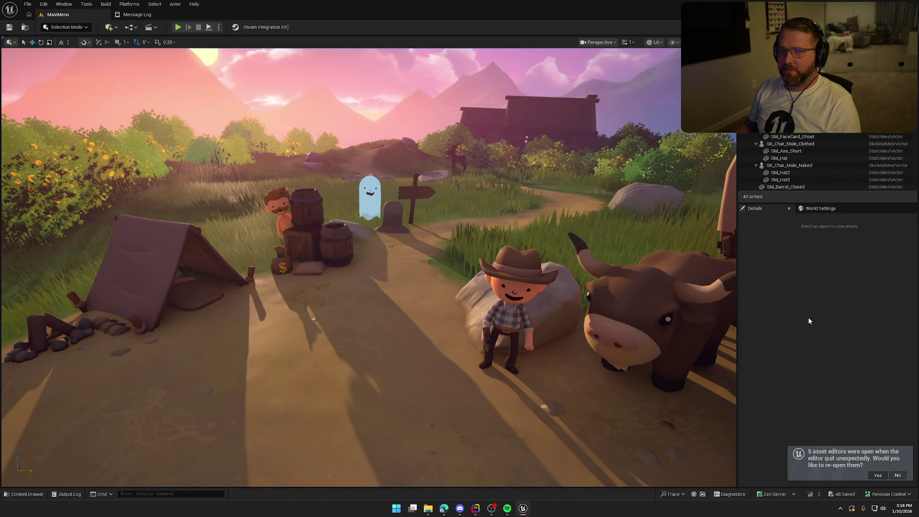
Load the GameWorld level from the Maps folder in the Content Drawer
key("ctrl+space")
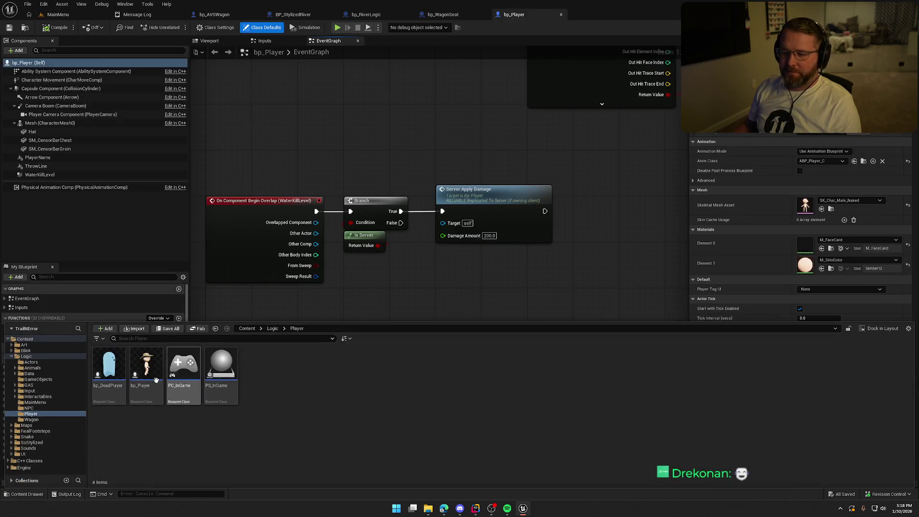
left_click(26, 425)
double_click(146, 373)
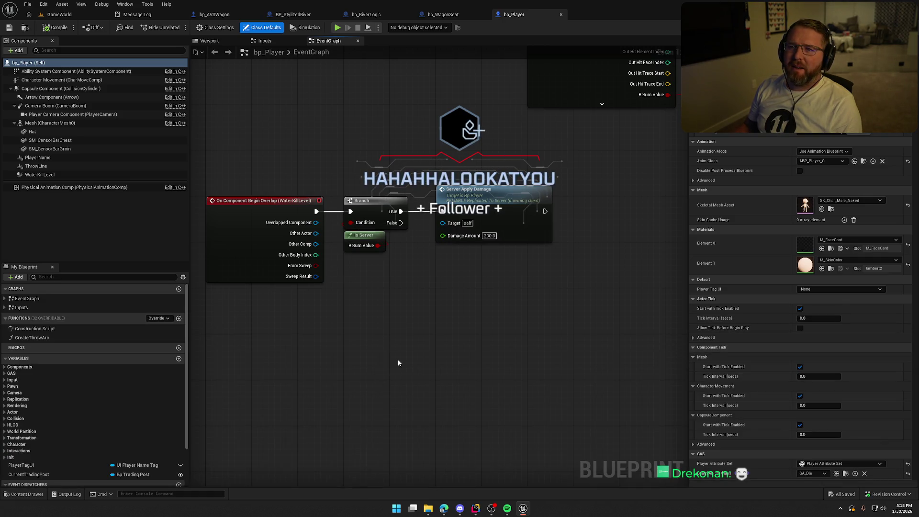
Recenter bp_Player's event graph, close the Message Log and return to the GameWorld tab
left_click_drag(377, 310, 415, 320)
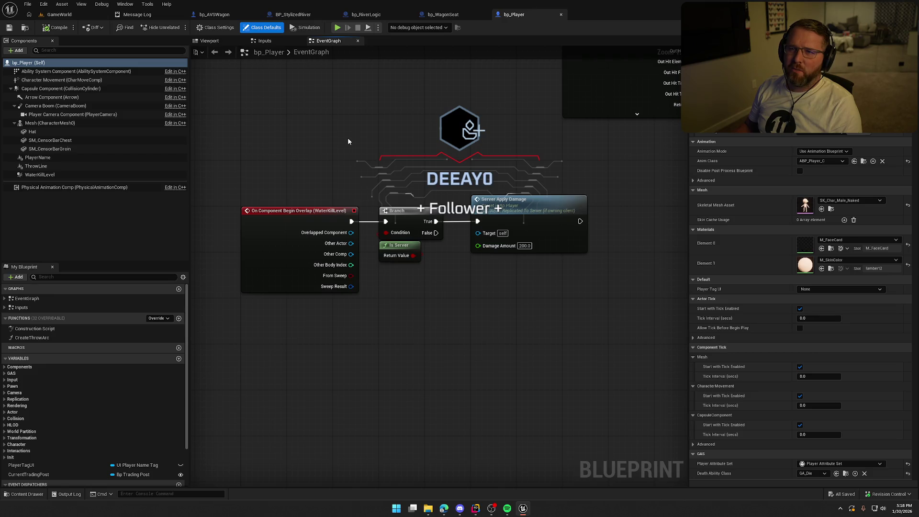
left_click_drag(372, 133, 398, 139)
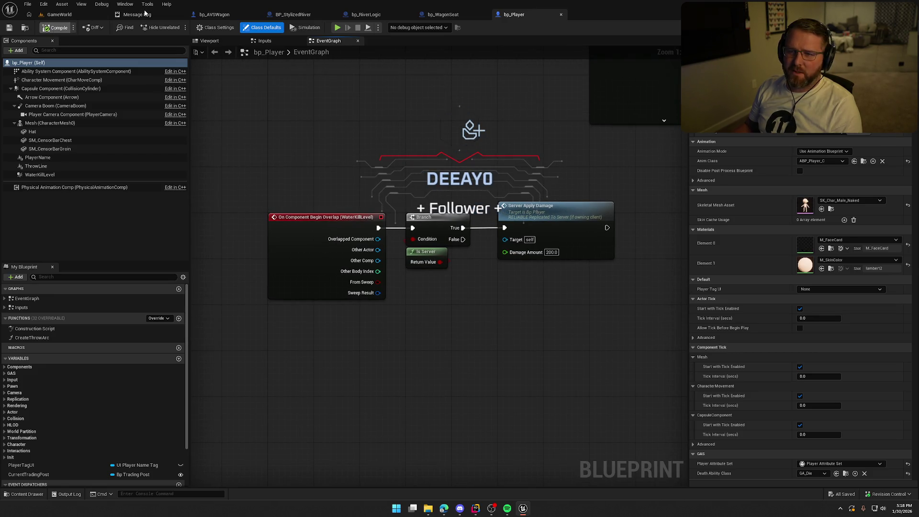
middle_click(145, 13)
left_click(86, 14)
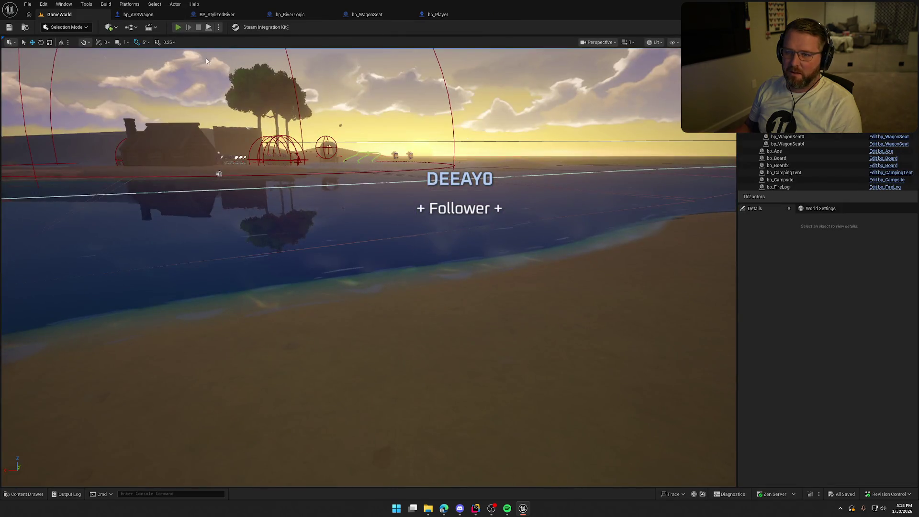
Run to the wagon, drive it toward the river and step out of the seat
key("w")
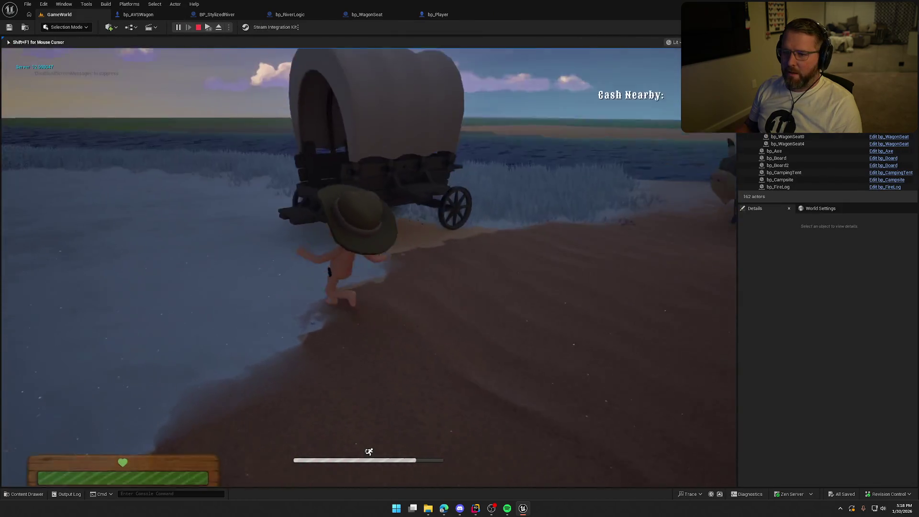
key("super")
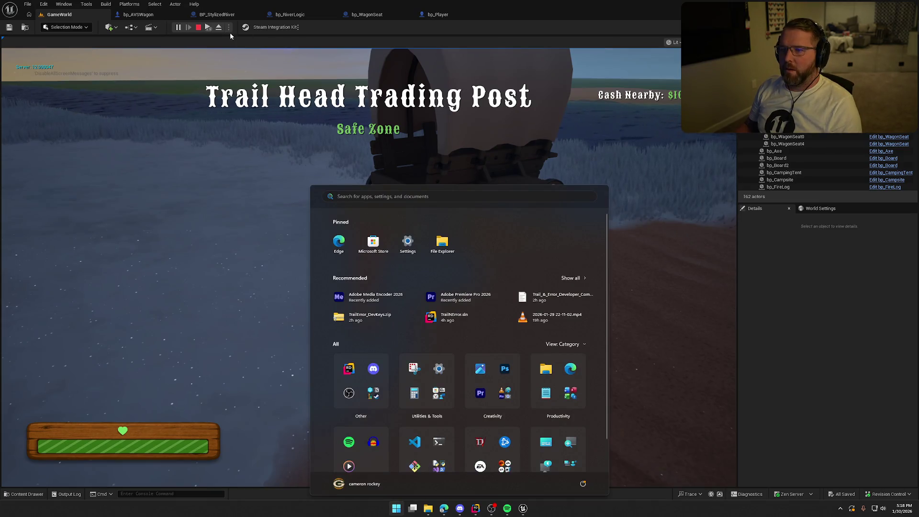
key("super")
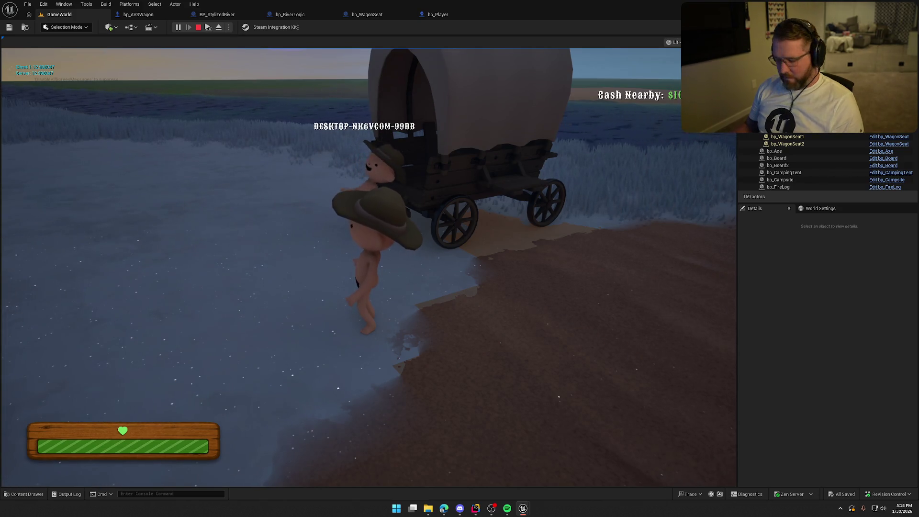
key("super")
left_click(563, 150)
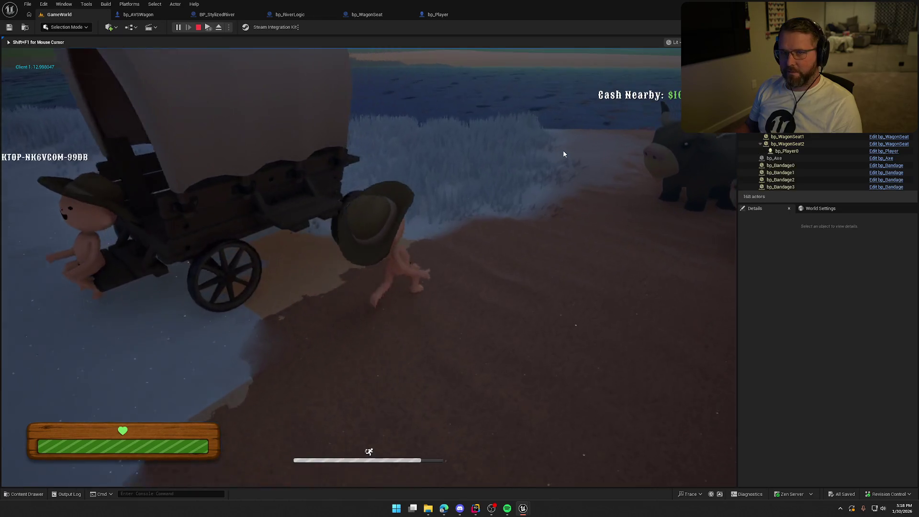
key("e")
key("w")
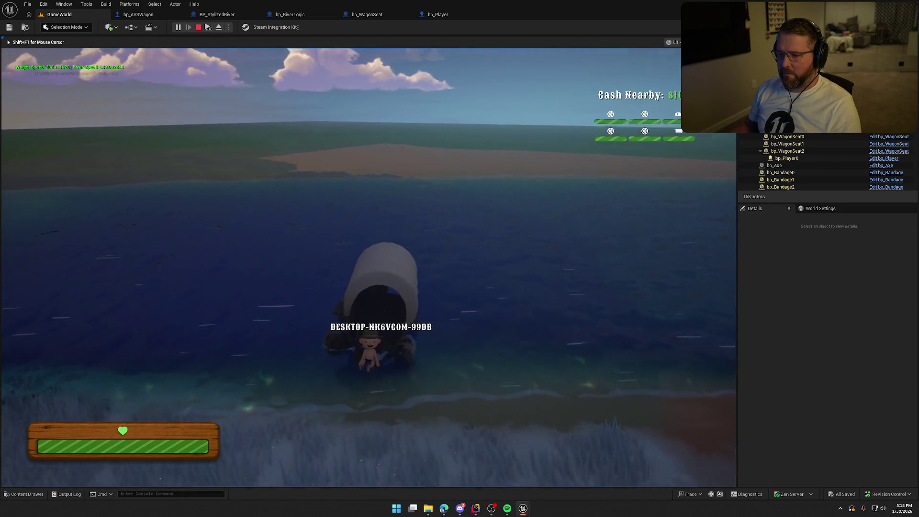
key("e")
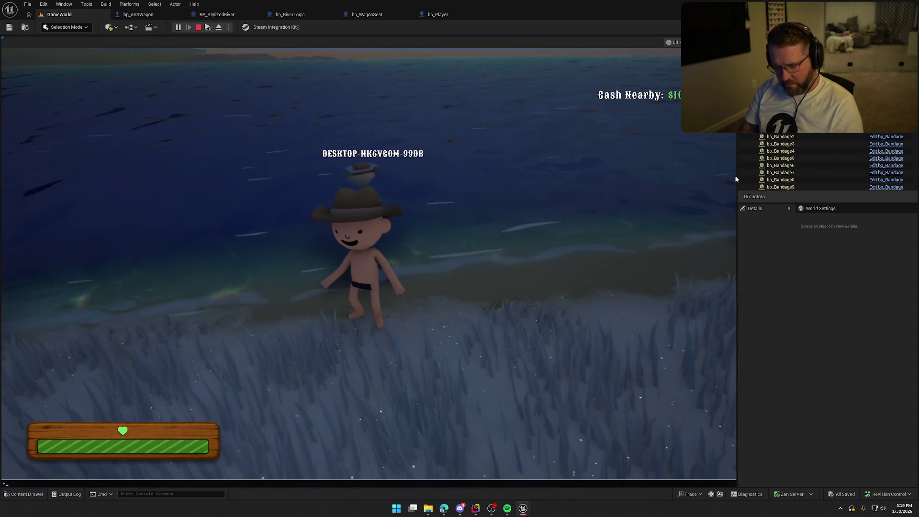
type("show collision")
Turn on 'show Collision', wade the character into the river, then stop play
key("Return")
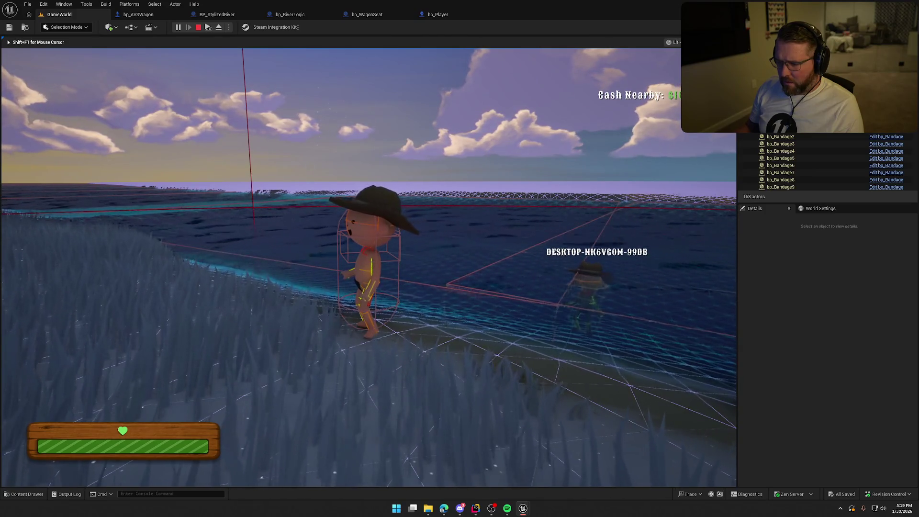
key("w")
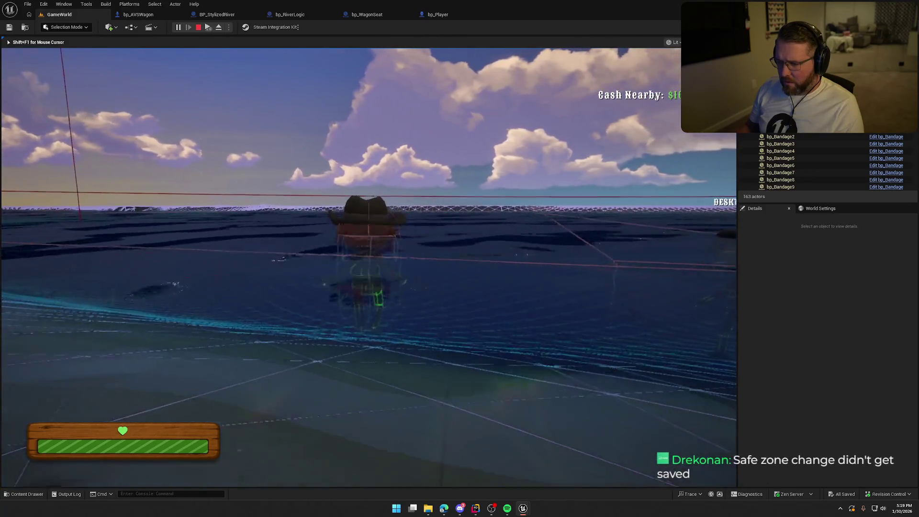
key("w")
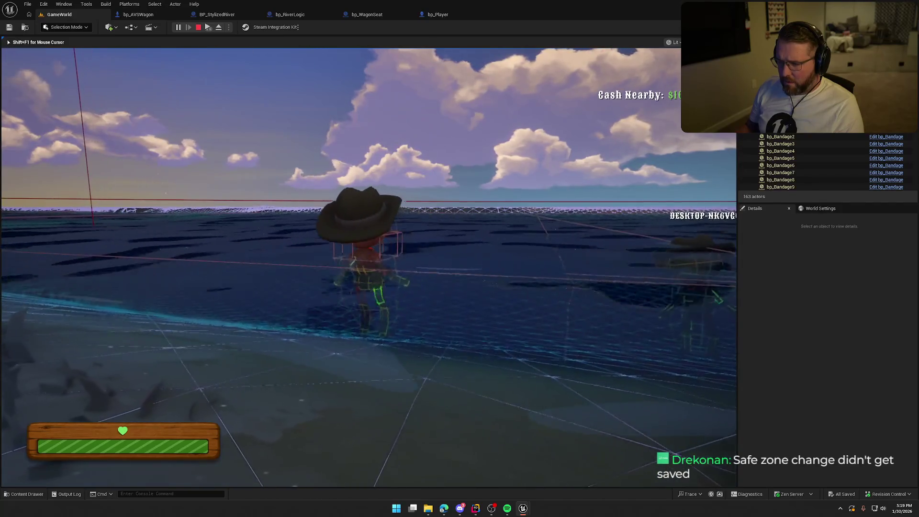
key("w")
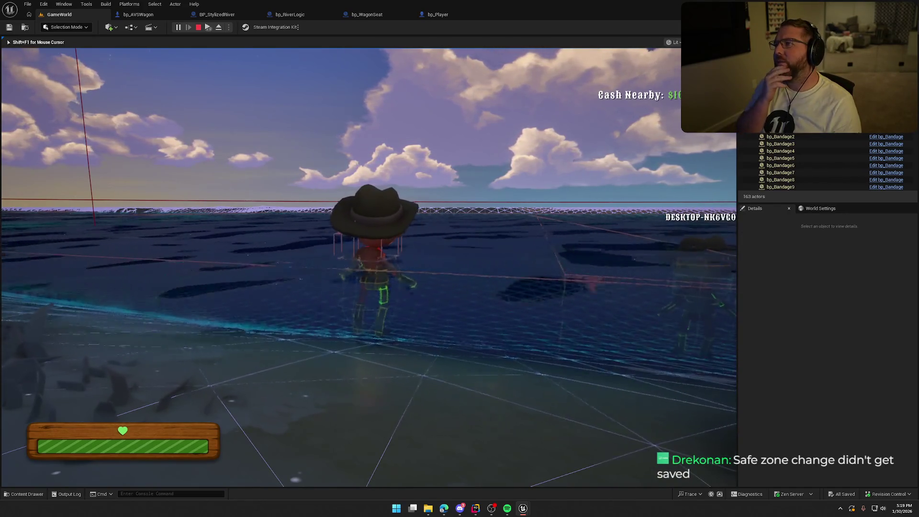
key("Escape")
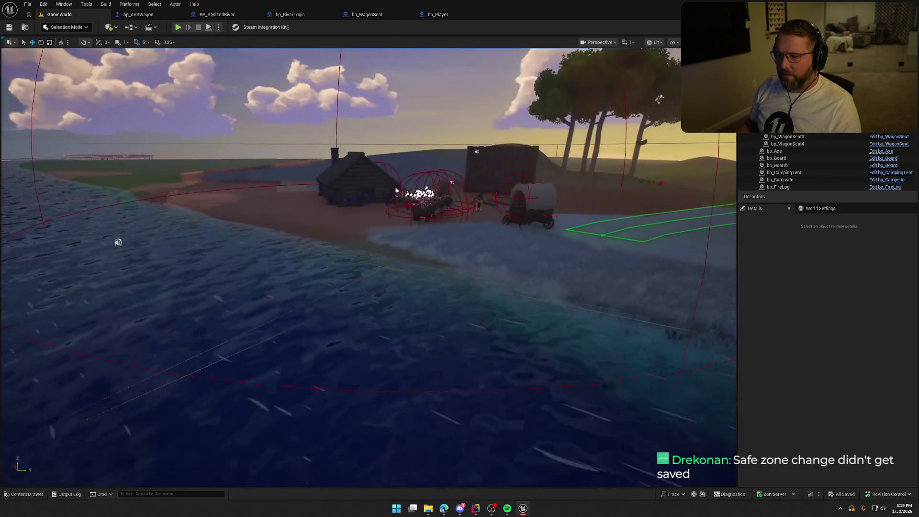
Set the trading post's Town Radius sphere radius to 1500
left_click_drag(304, 130, 305, 130)
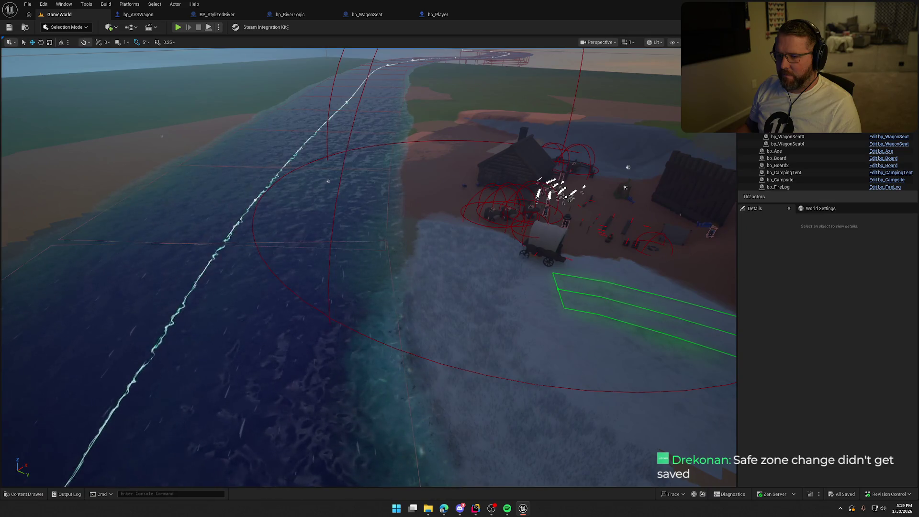
left_click(380, 175)
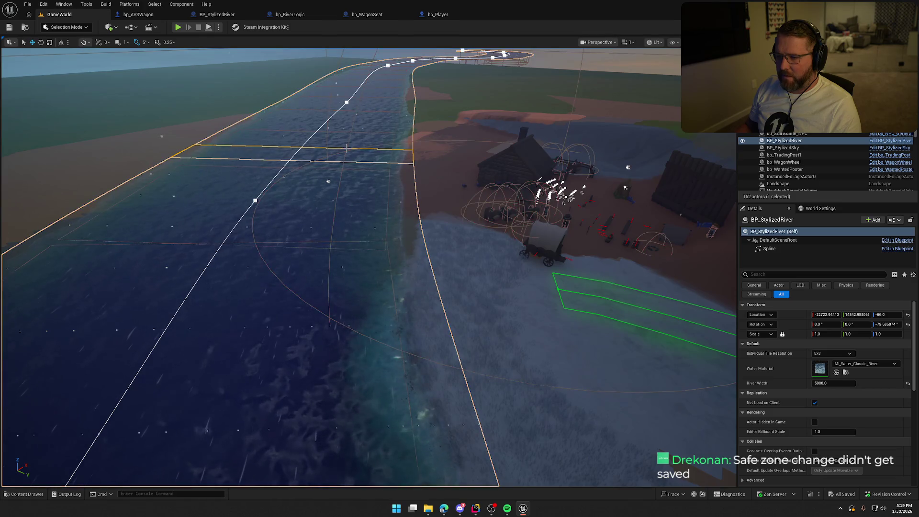
left_click(329, 316)
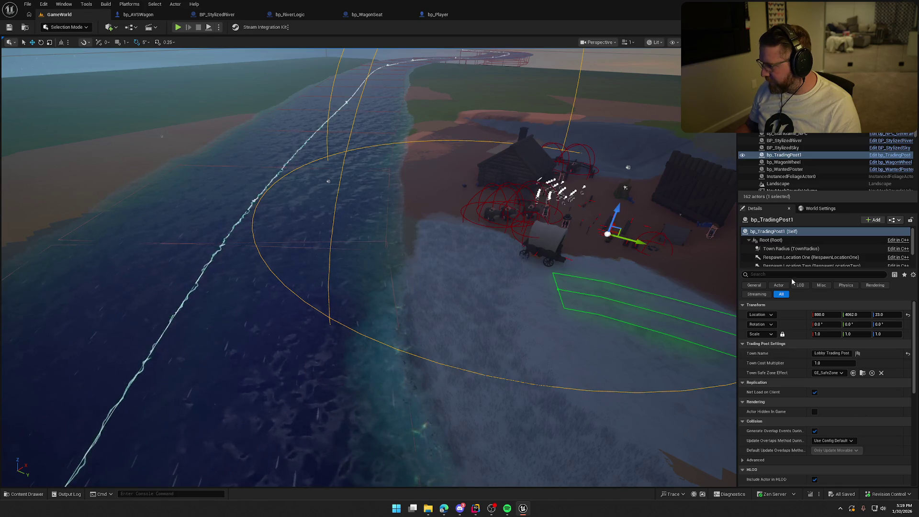
scroll(803, 256, "up", 2)
left_click(803, 258)
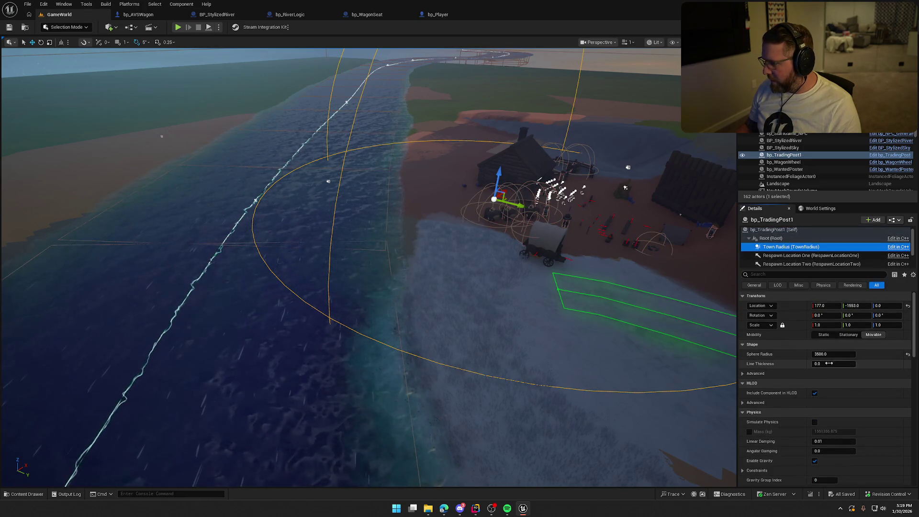
type("00")
key("Return")
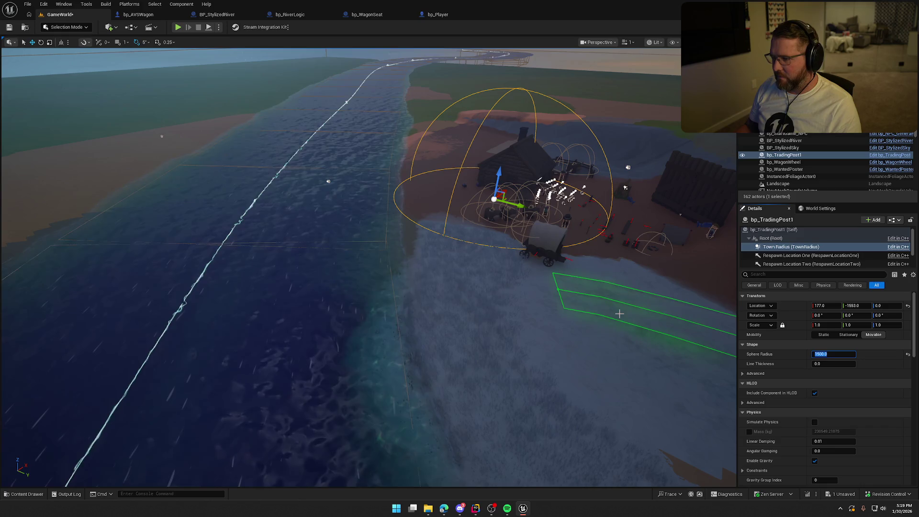
Play-test running toward the water, stop the session and save the level
left_click(177, 30)
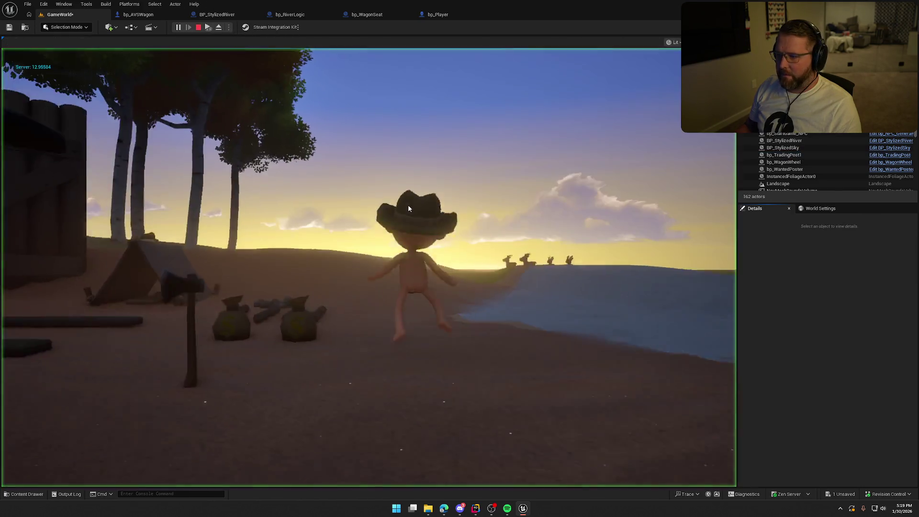
key("w")
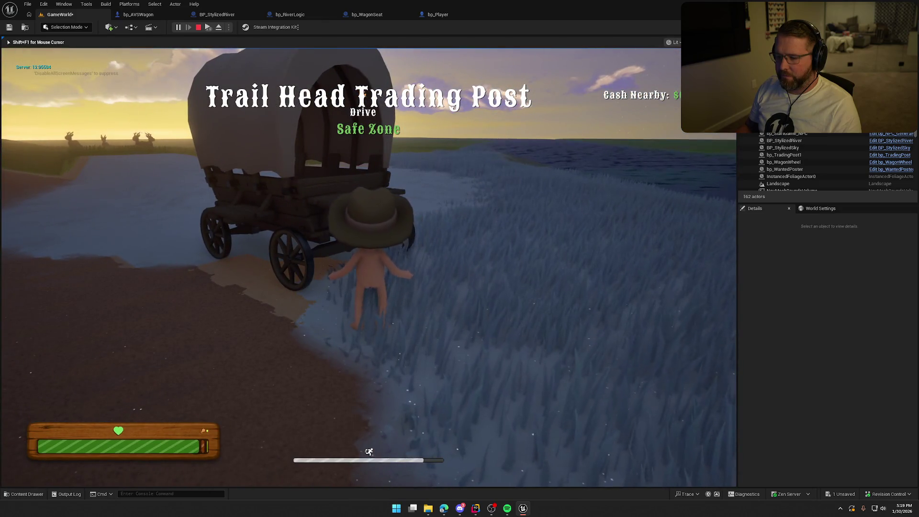
key("Escape")
key("ctrl+s")
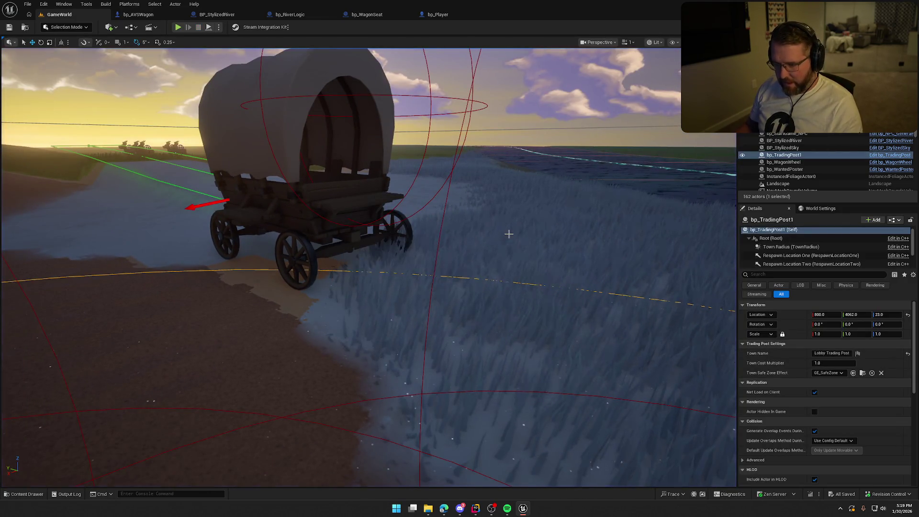
Change the Town Radius sphere radius to 2000 and launch a new play test
left_click_drag(618, 313, 618, 421)
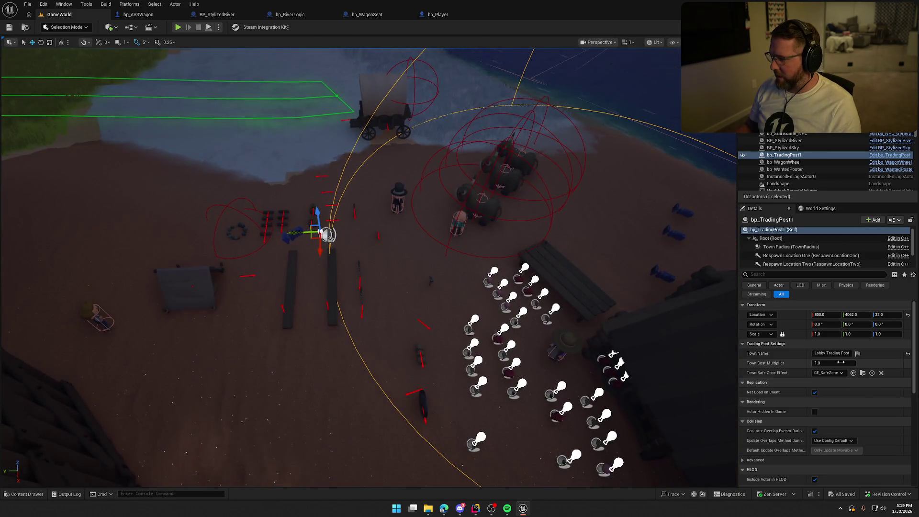
left_click(783, 247)
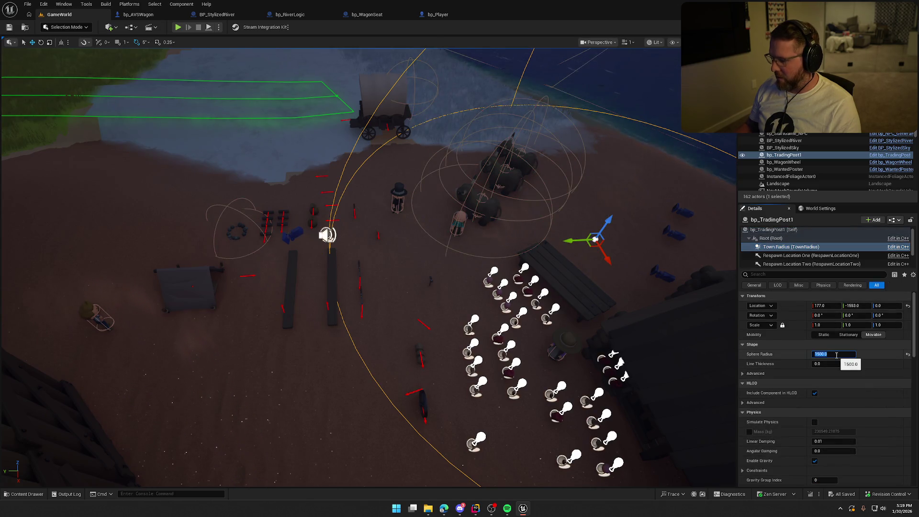
type("00")
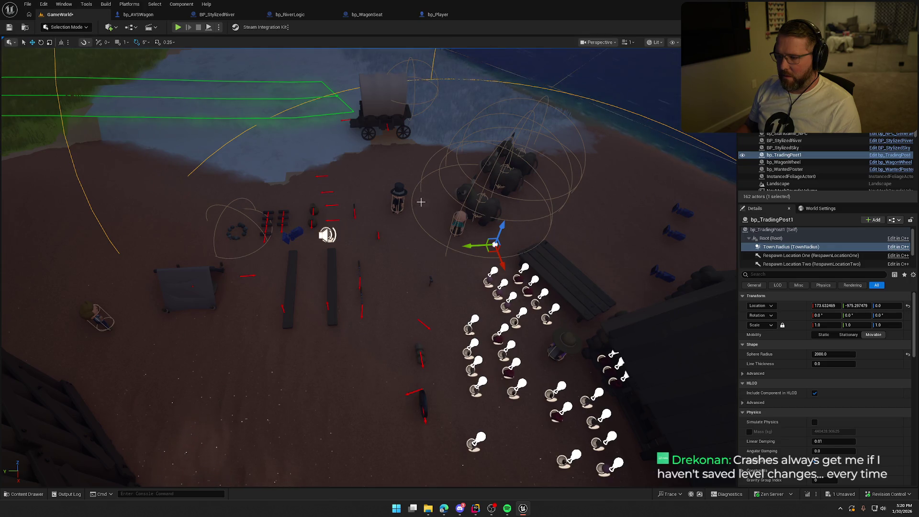
key("alt+p")
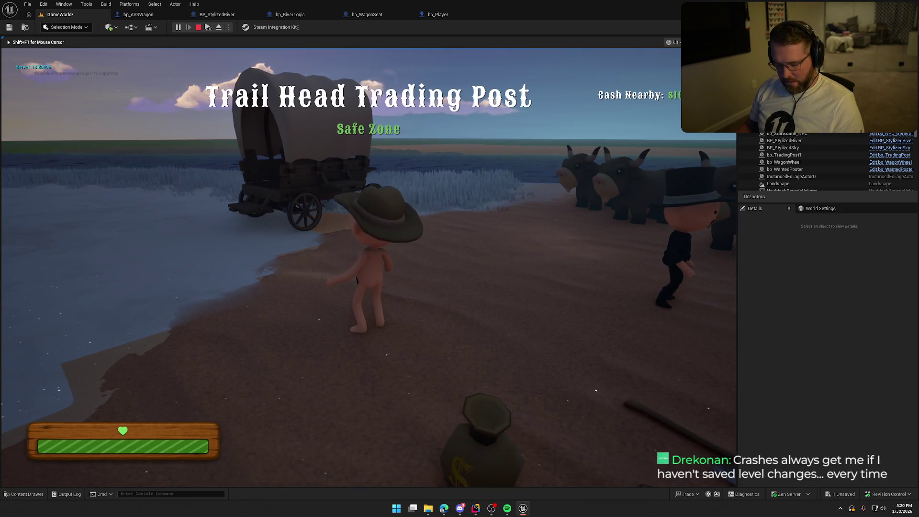
Board the wagon, drive it into the river, then stop play to see Message Log errors
key("super")
key("super")
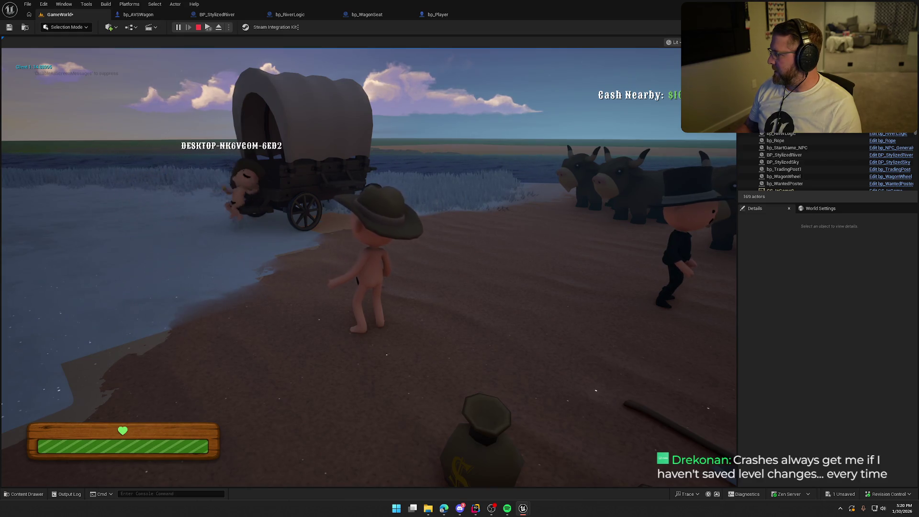
key("super")
left_click(472, 154)
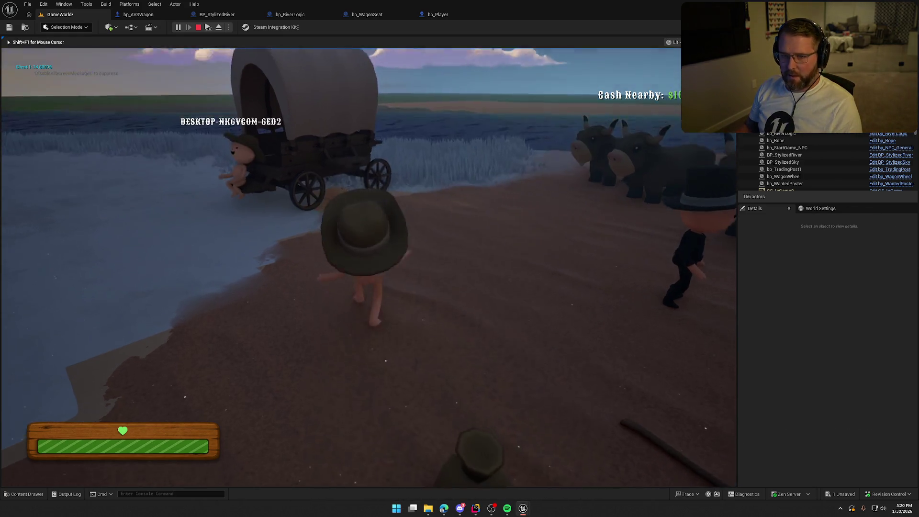
key("e")
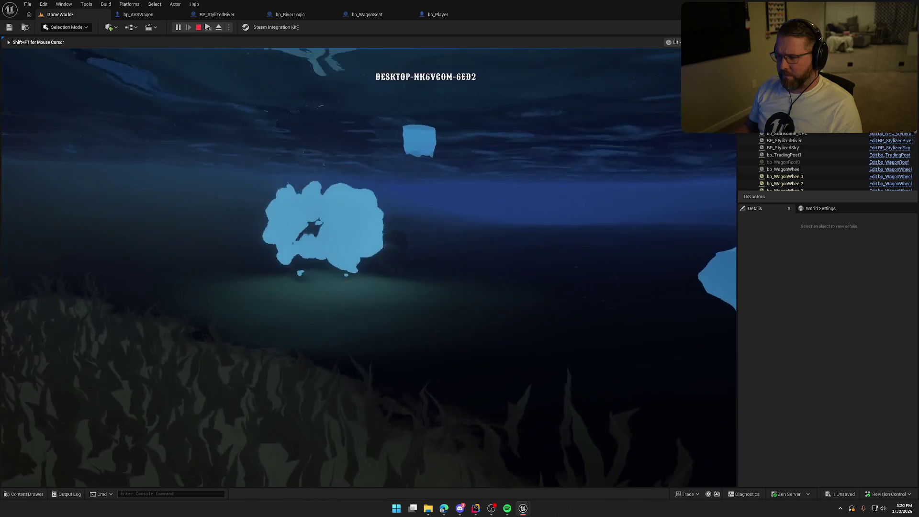
key("Escape")
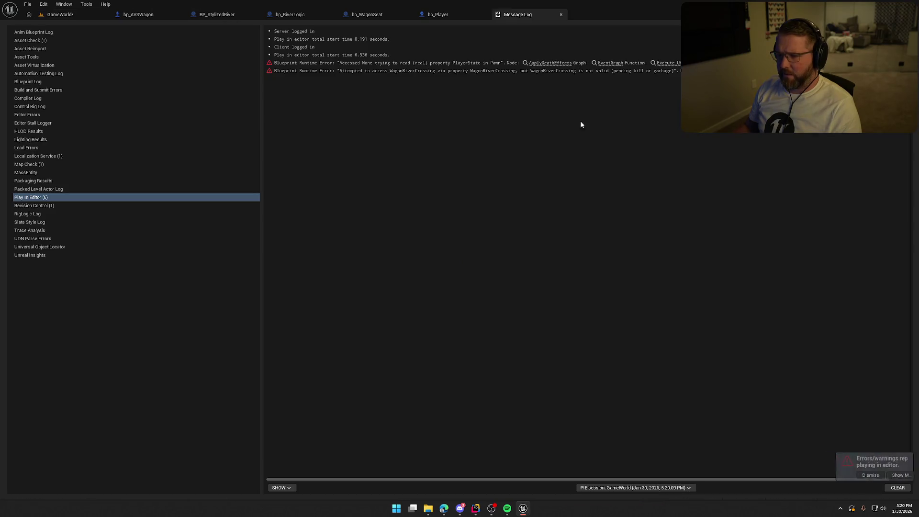
Jump to GA_Die's Apply Death Effects node, close the Message Log and return to GameWorld
left_click(551, 63)
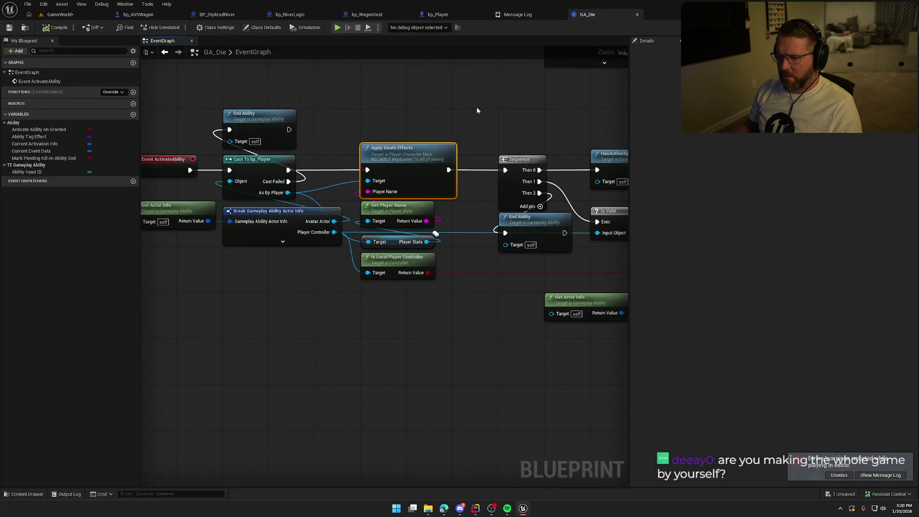
left_click_drag(533, 101, 538, 104)
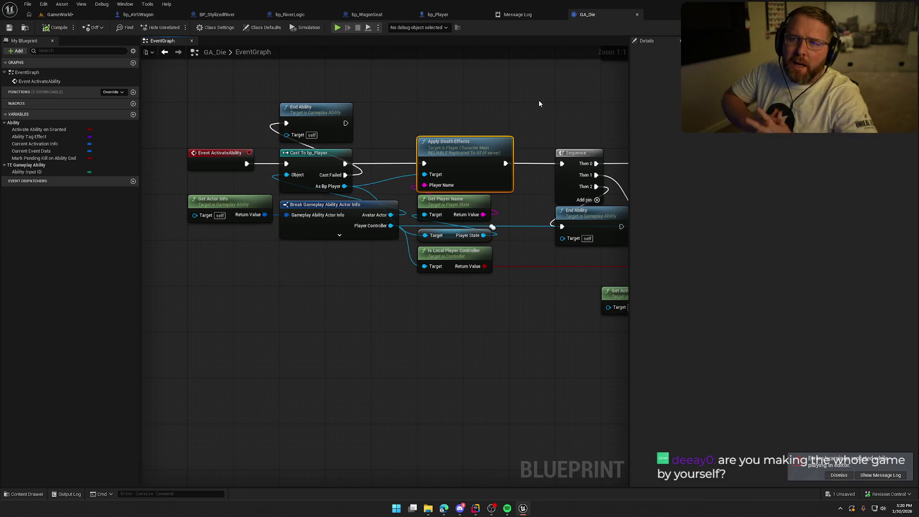
middle_click(537, 19)
left_click(60, 15)
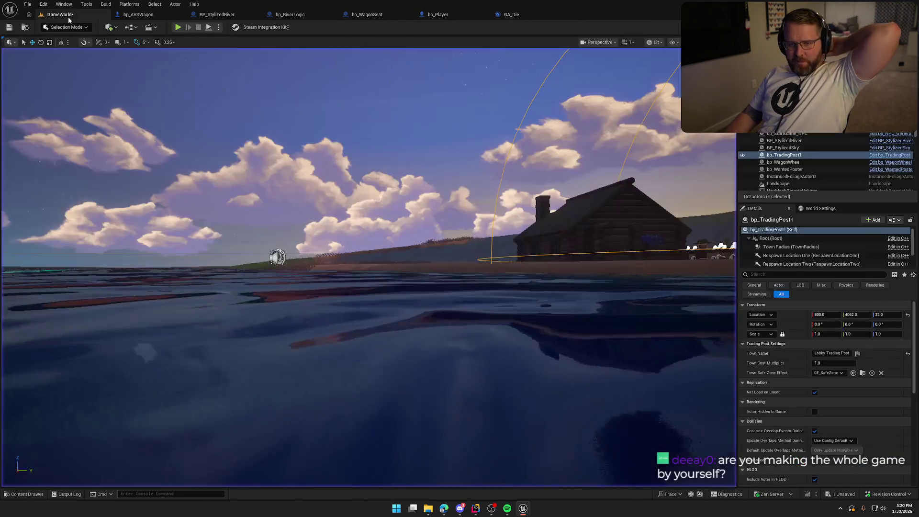
Save, set bp_RiverLogic's Min Current Speed to 1.0, and start a play test
key("ctrl+s")
mouse_move(361, 269)
left_mouse_down()
mouse_move(389, 257)
mouse_move(392, 231)
left_mouse_up()
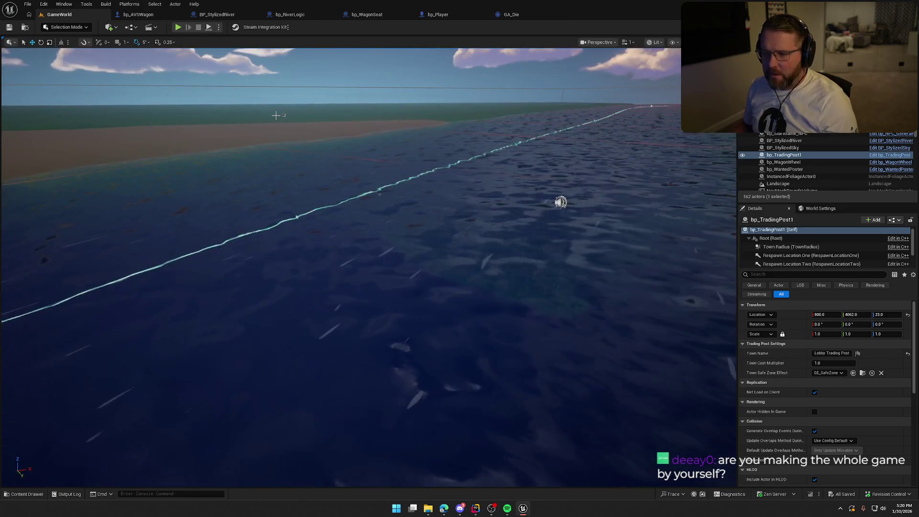
left_click(292, 123)
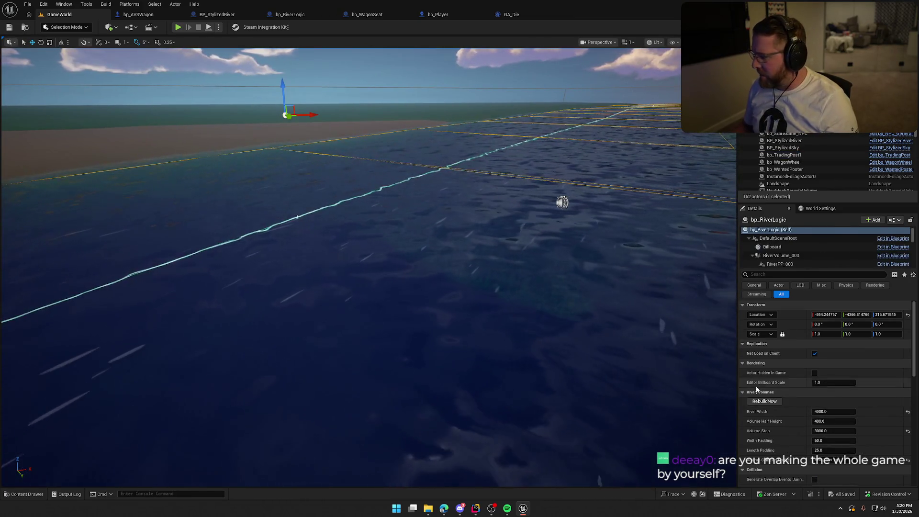
scroll(803, 412, "down", 10)
left_click(835, 386)
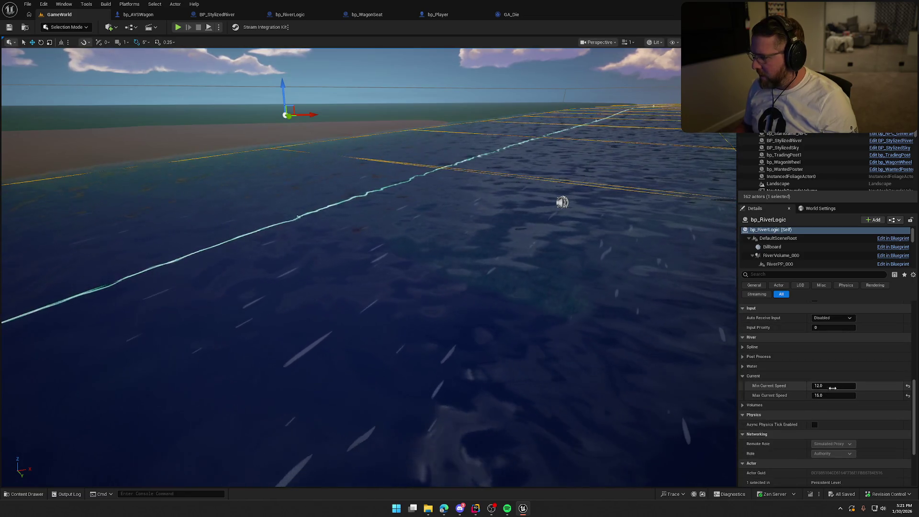
type("1")
key("Tab")
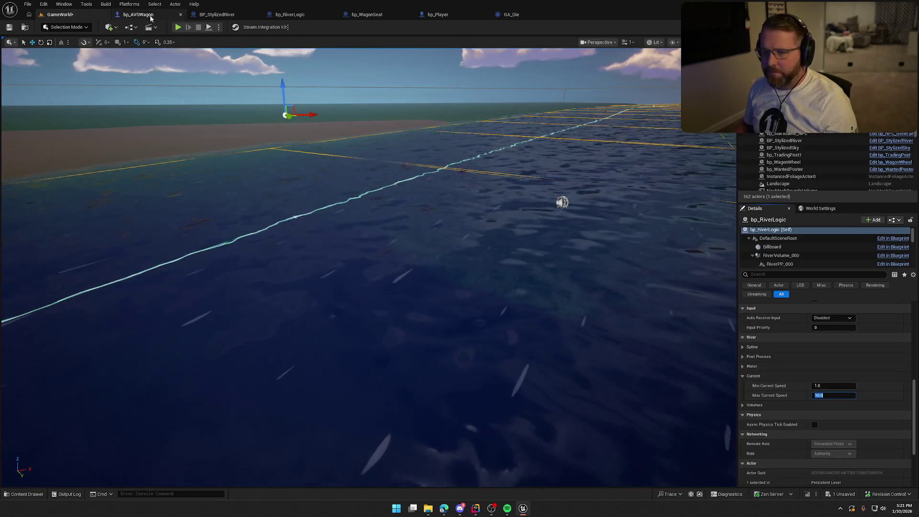
left_click(178, 27)
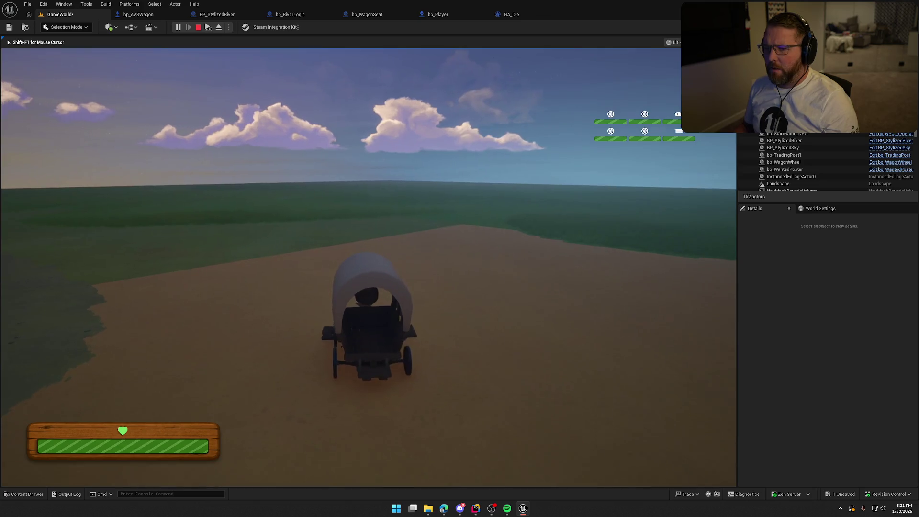
Restart the play test, board the wagon, drive it into the river, then stop
key("Escape")
left_click(179, 27)
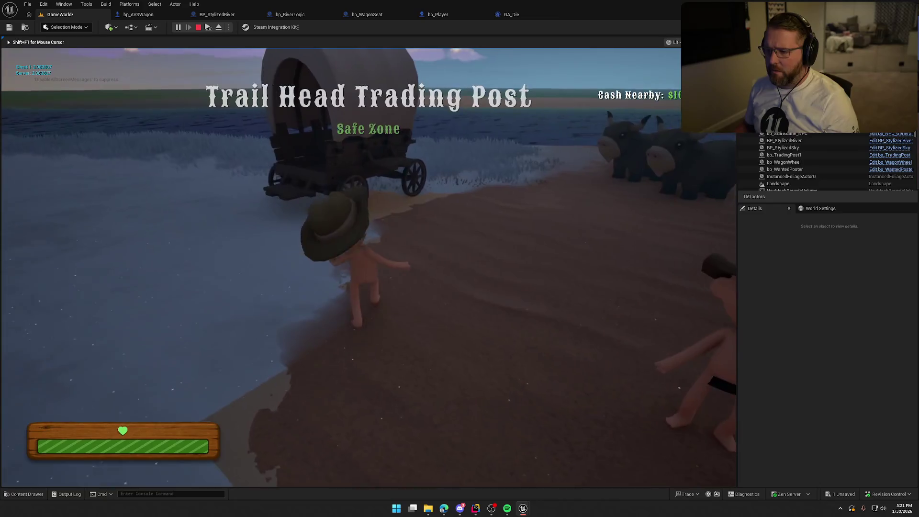
key("super")
key("Escape")
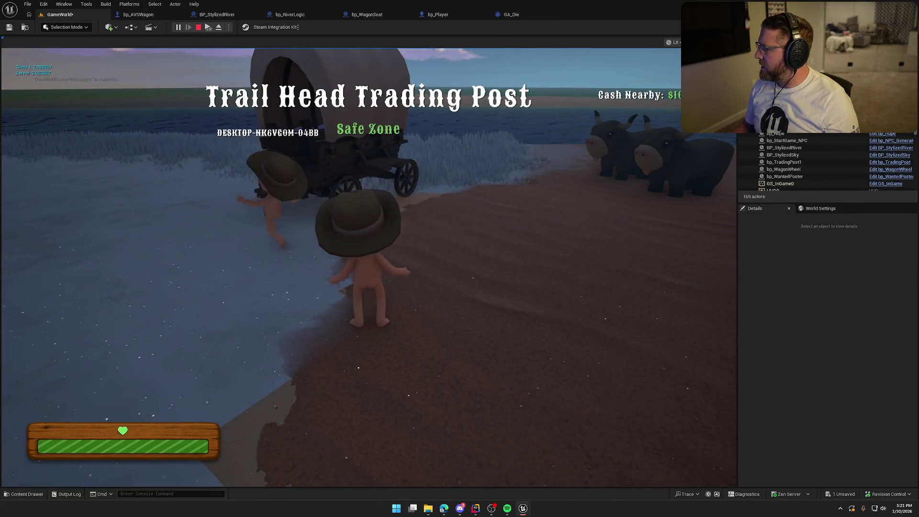
key("super")
key("Escape")
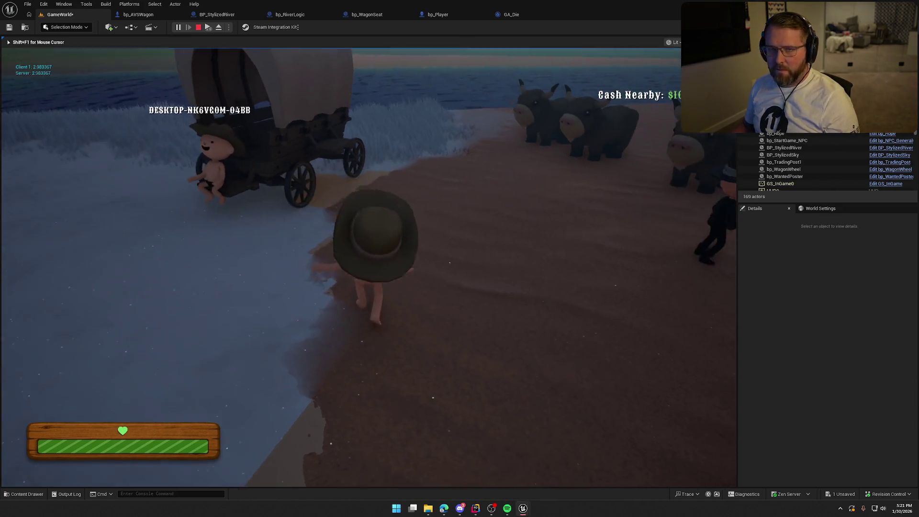
key("e")
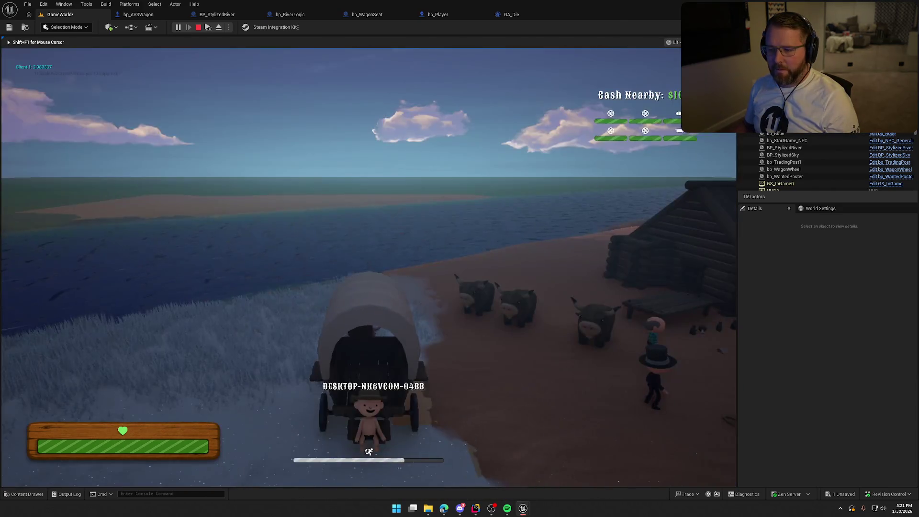
key("w")
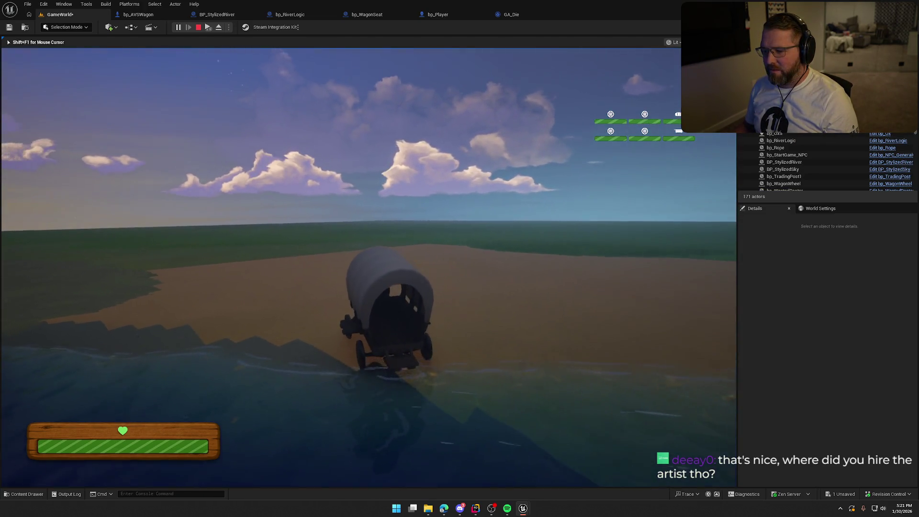
key("Escape")
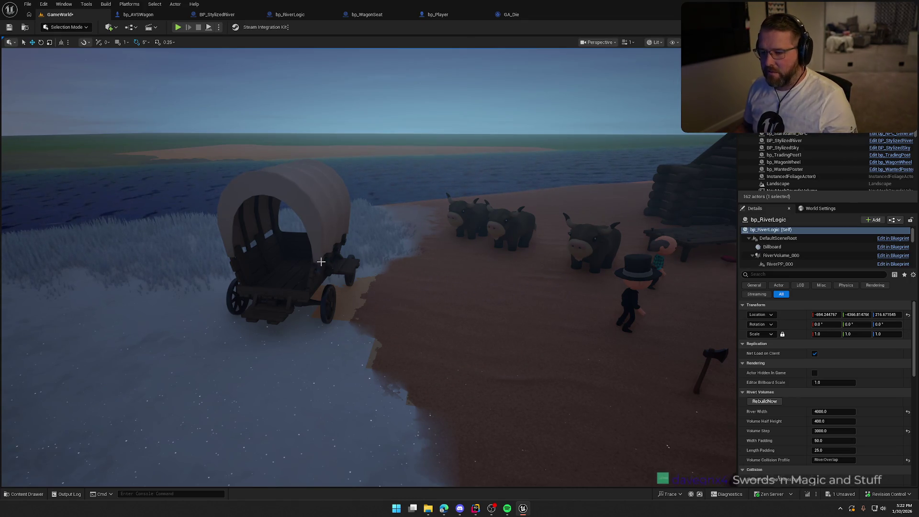
Rotate bp_AVSWagon by about -5 degrees and save the level
left_click(287, 268)
key("e")
left_click_drag(331, 288, 294, 303)
key("Escape")
scroll(397, 264, "down", 5)
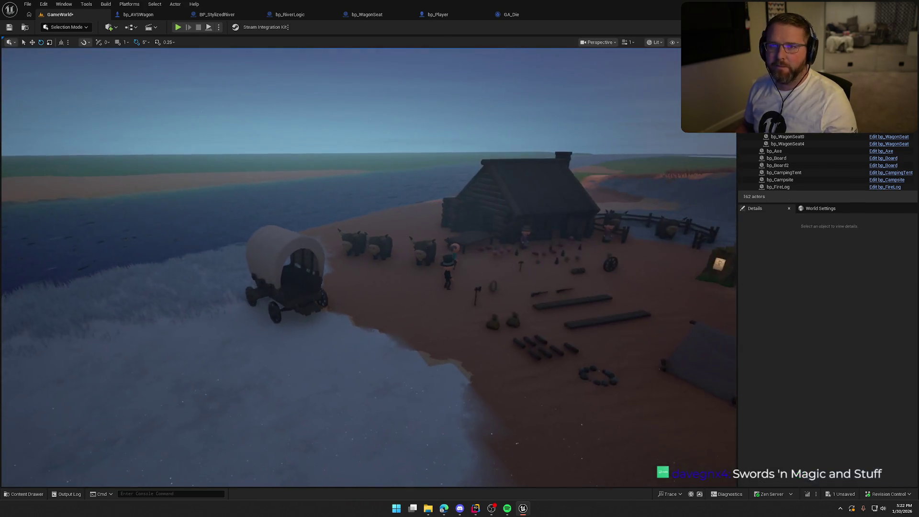
key("ctrl+s")
scroll(425, 299, "up", 5)
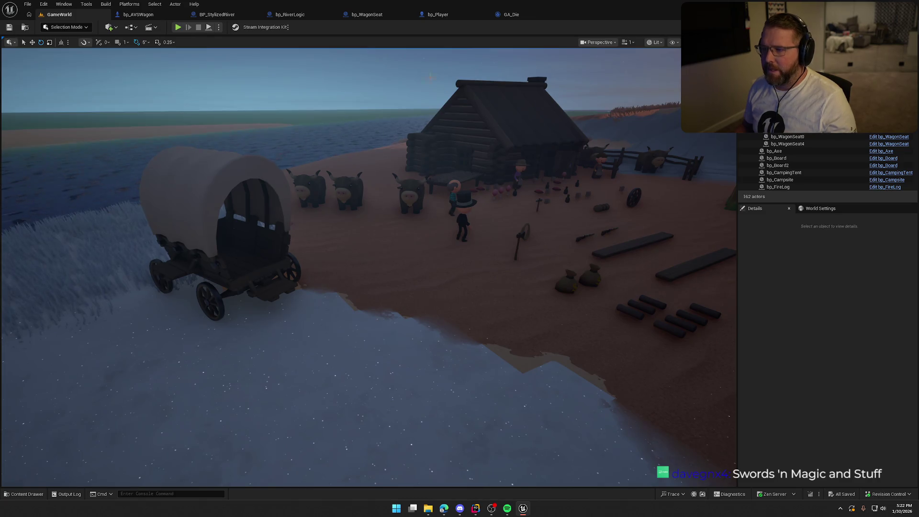
In bp_Player's EventGraph, shift the Branch and damage nodes to the right
left_click(437, 15)
scroll(442, 316, "down", 1)
mouse_move(549, 304)
left_mouse_down()
mouse_move(345, 172)
mouse_move(423, 195)
mouse_move(492, 194)
left_mouse_up()
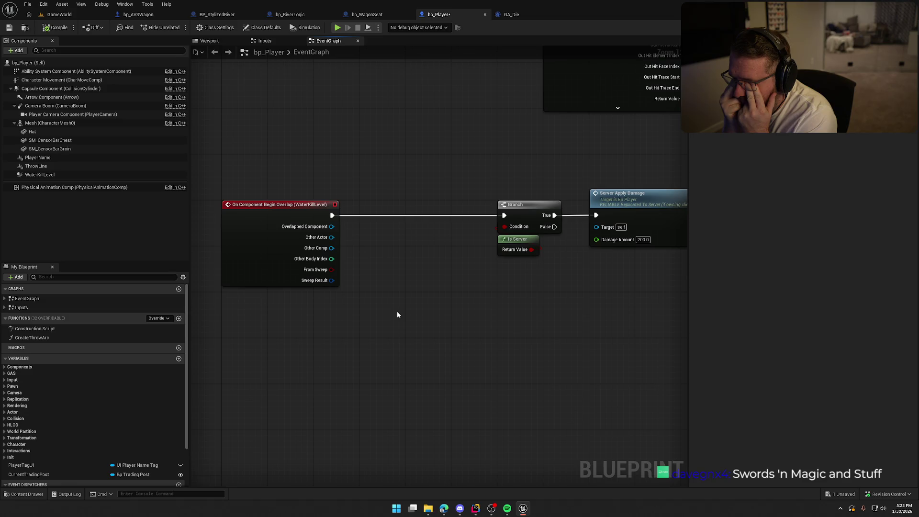
Review the wagon seat's BP_Interact logic around the ApplyGameplayEffectToSelf node
left_click(367, 14)
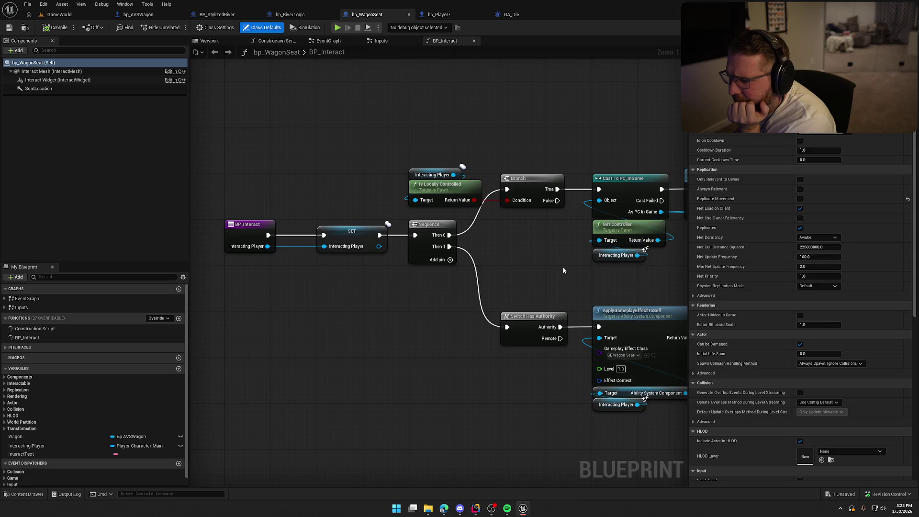
left_click_drag(562, 266, 413, 233)
left_click_drag(404, 264, 501, 413)
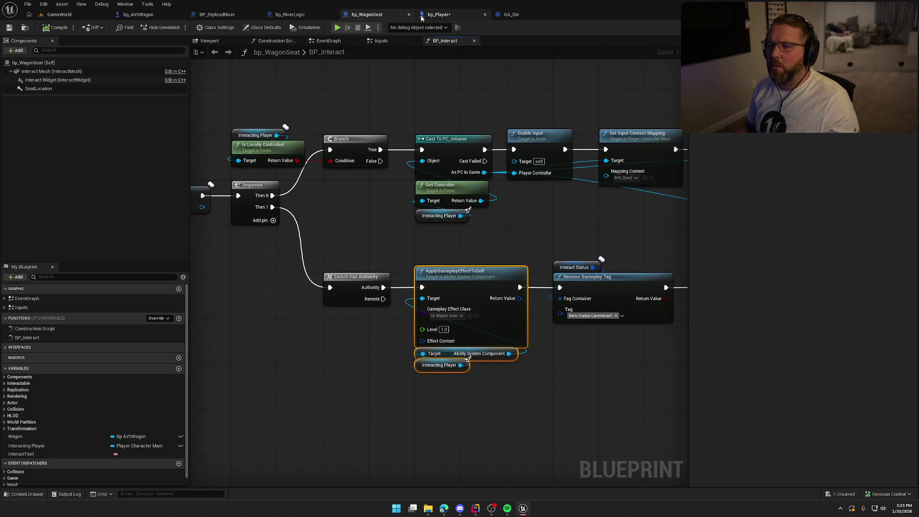
left_click(439, 14)
Add a Has Matching Gameplay Tag check for Player.Status.DrivingWagon on the Ability System Component
left_click(111, 71)
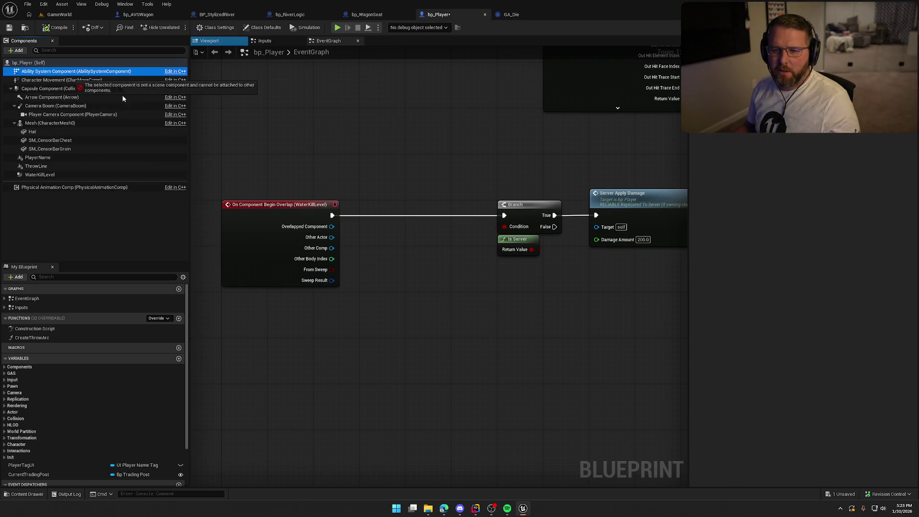
left_click_drag(257, 318, 258, 316)
left_click_drag(313, 315, 360, 317)
type("has ")
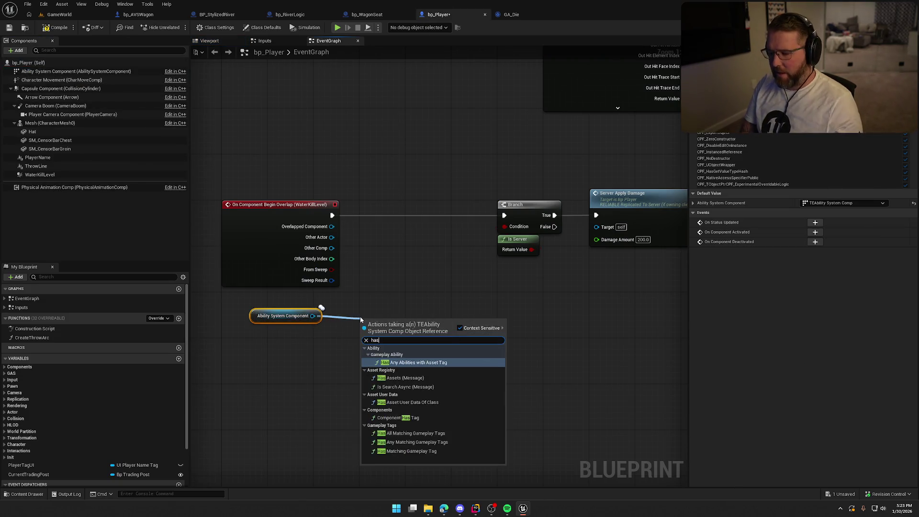
type("tag")
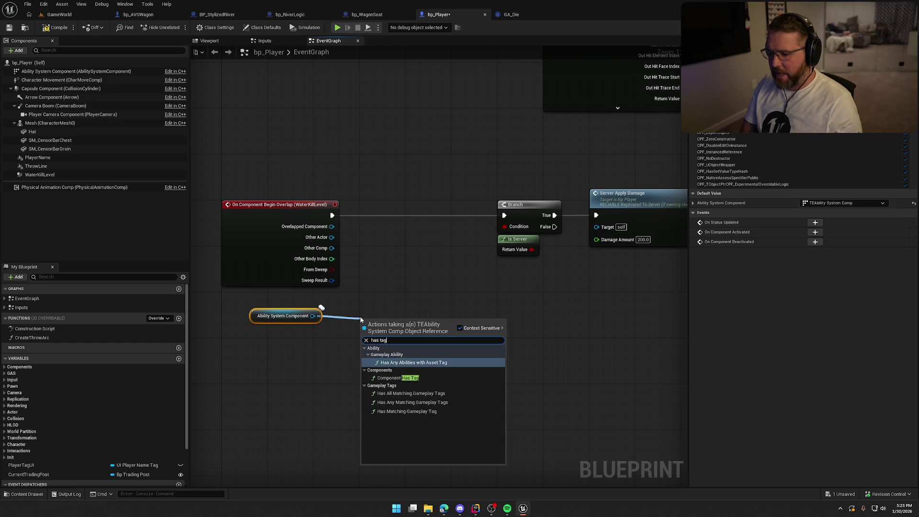
left_click(398, 412)
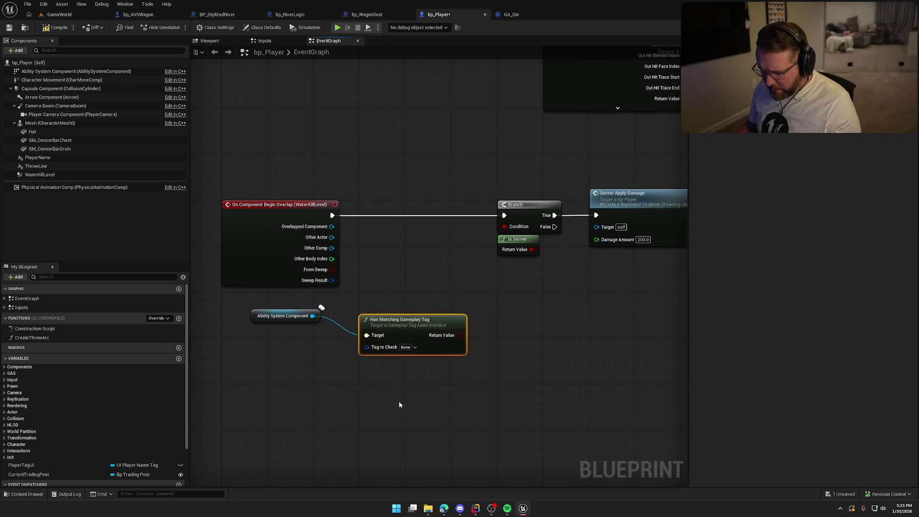
left_click(404, 348)
type("wagon")
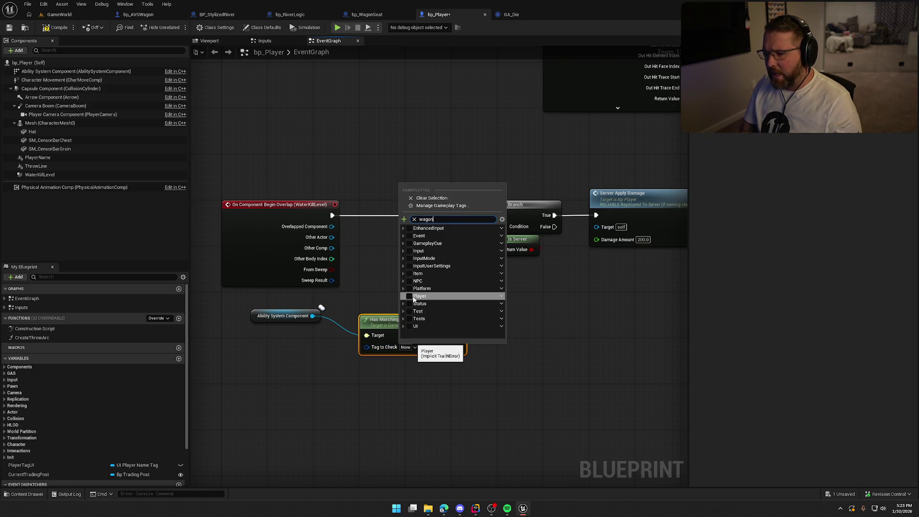
left_click(413, 235)
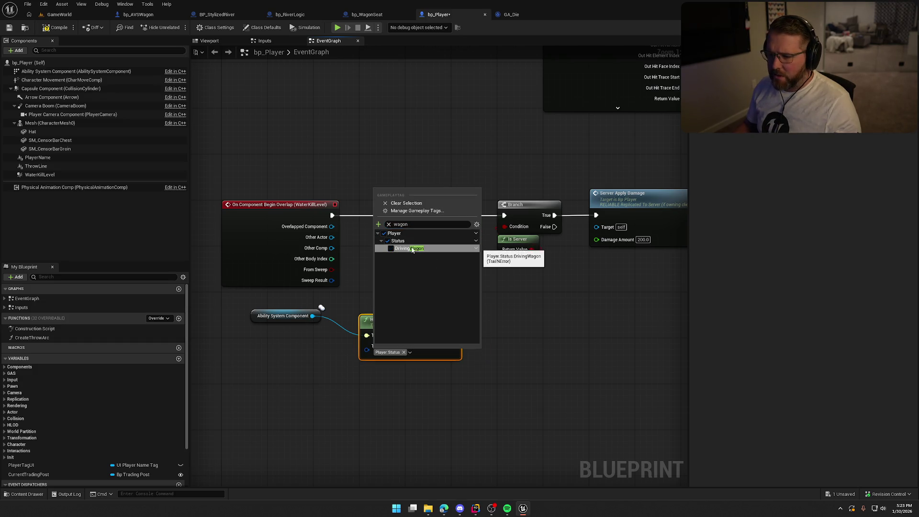
left_click(390, 249)
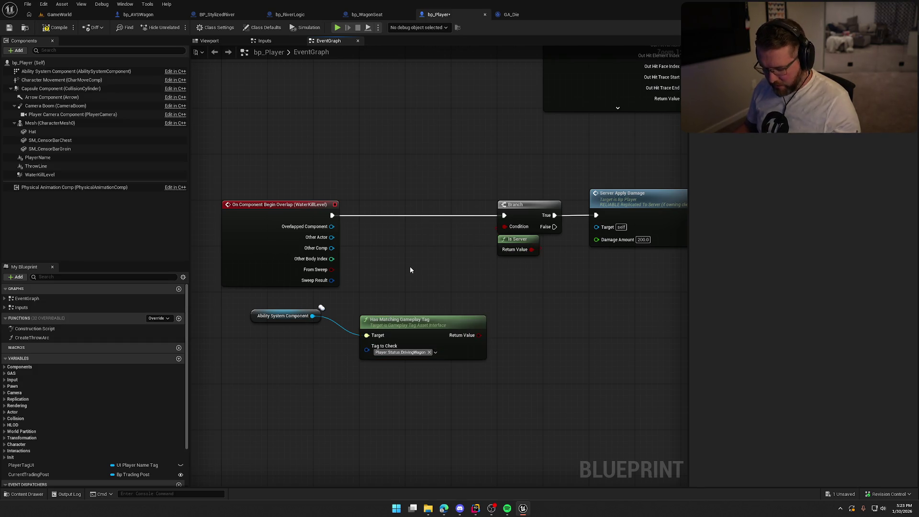
Insert a Branch after the overlap event whose False feeds the damage branch, then compile and play
left_click(411, 206)
mouse_move(411, 206)
left_mouse_down()
mouse_move(350, 206)
mouse_move(408, 205)
left_mouse_up()
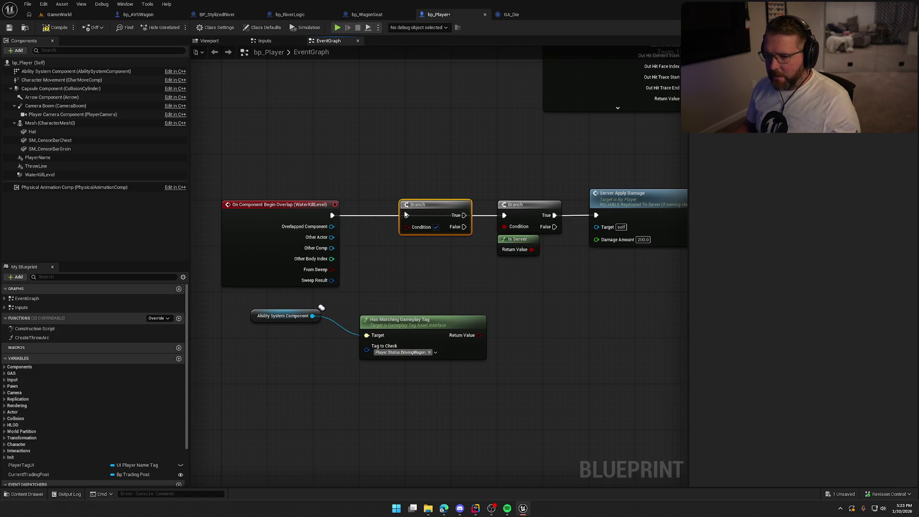
mouse_move(286, 316)
left_mouse_down()
mouse_move(393, 382)
mouse_move(393, 367)
left_mouse_up()
left_click(409, 332, "ctrl")
mouse_move(409, 332)
left_mouse_down()
mouse_move(419, 227)
mouse_move(504, 216)
left_mouse_up()
left_click_drag(493, 181, 601, 243)
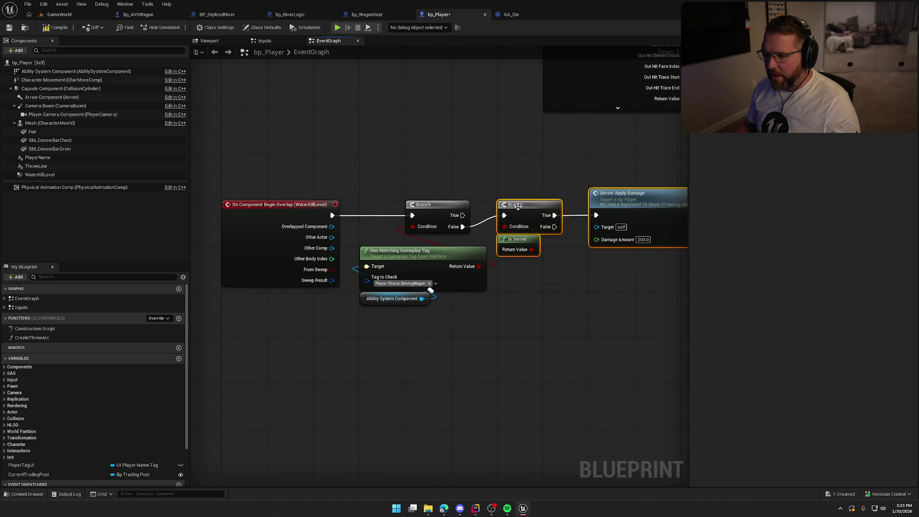
left_click_drag(524, 209, 524, 220)
left_click(414, 186)
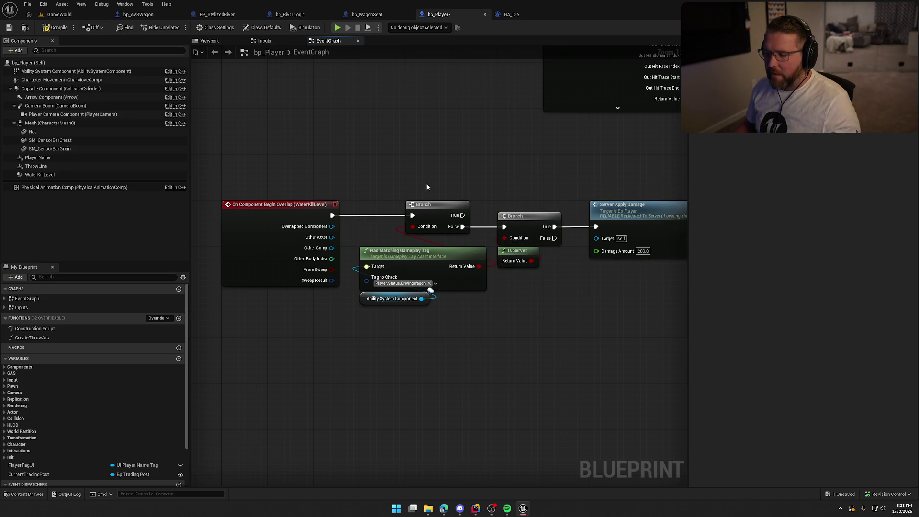
left_click(56, 27)
key("alt+p")
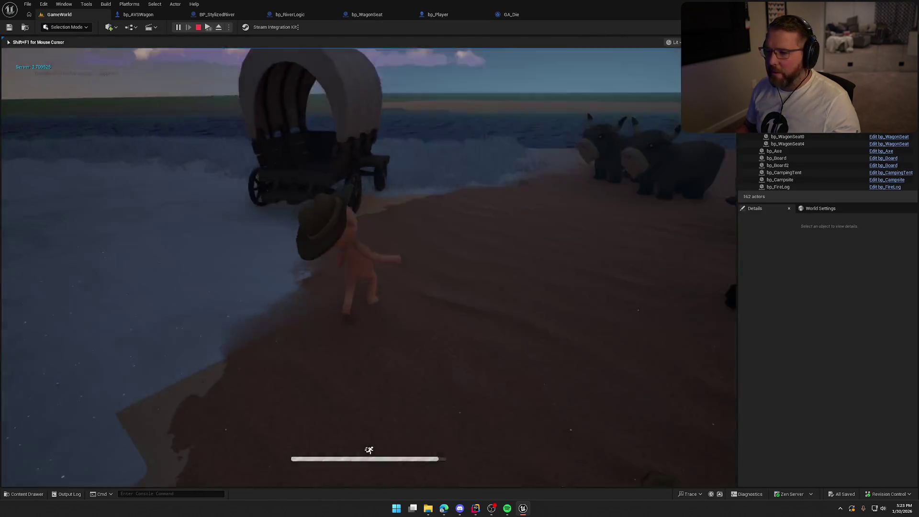
Board the wagon with E, drive it into the river with W, then stop with Esc
key("super")
key("super")
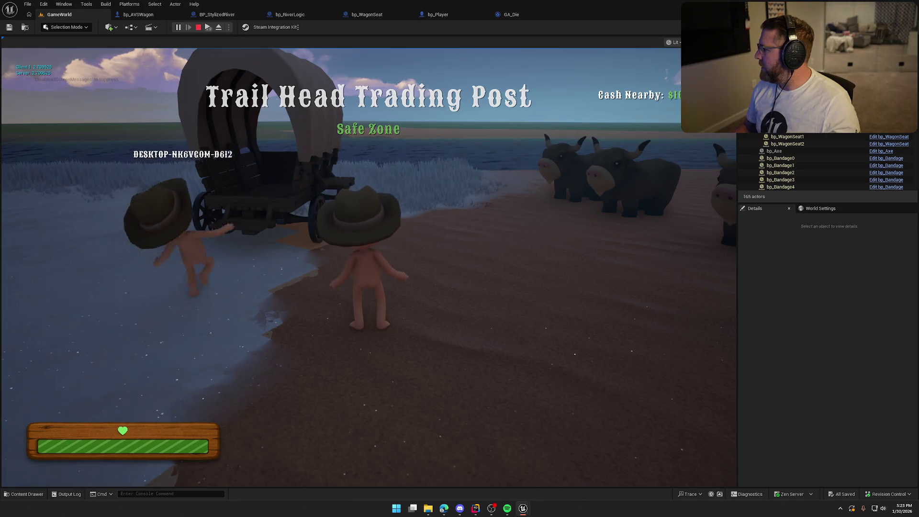
key("super")
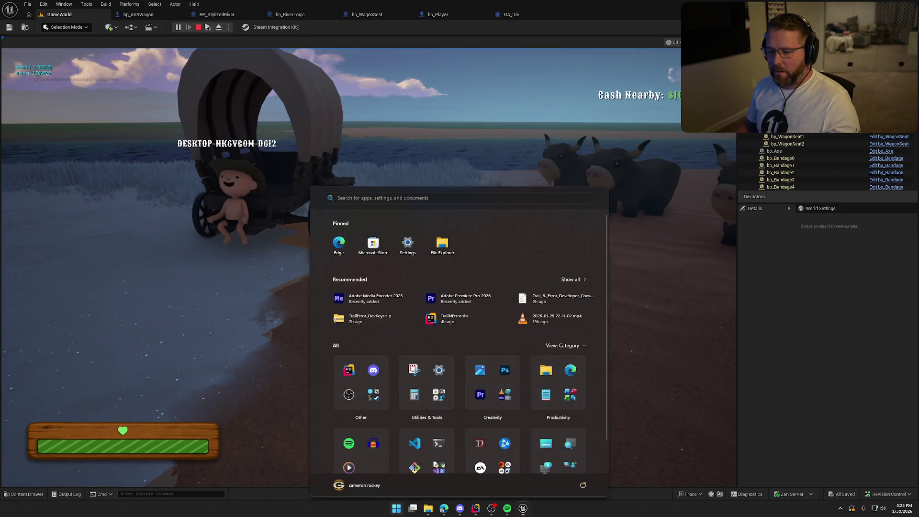
left_click(445, 140)
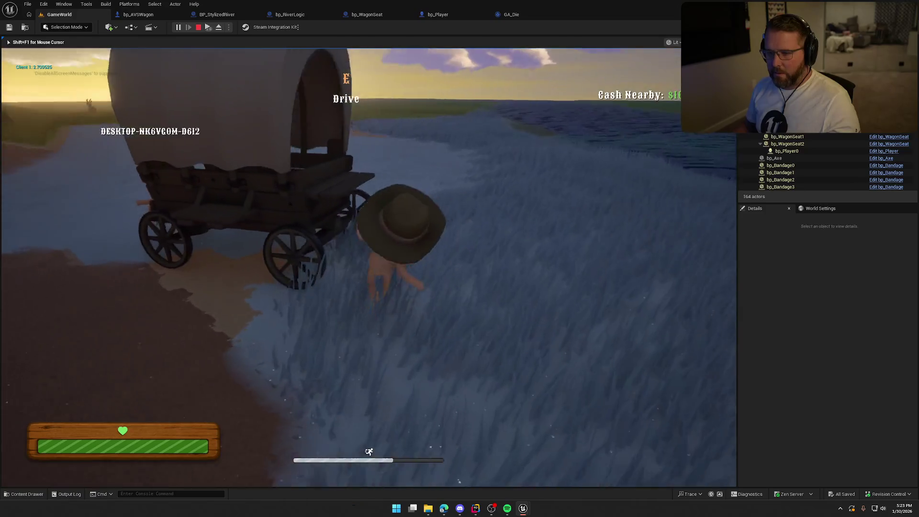
key("e")
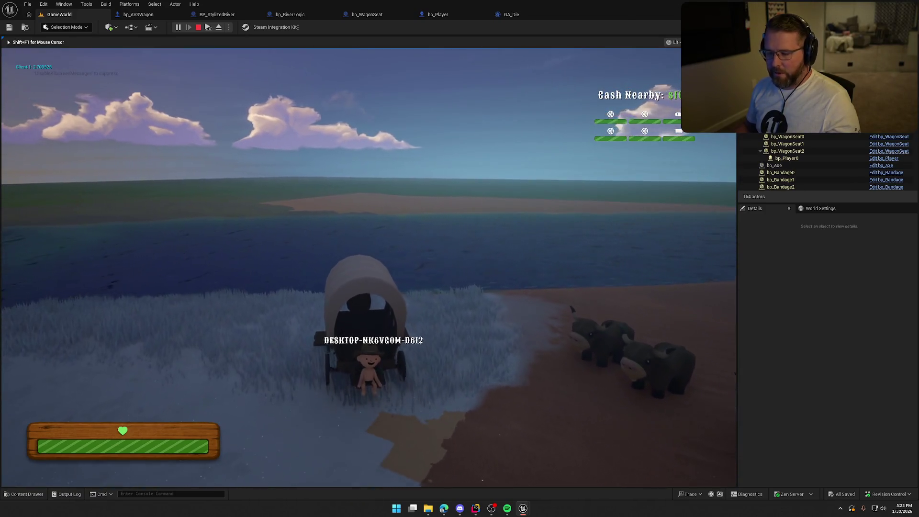
key("w")
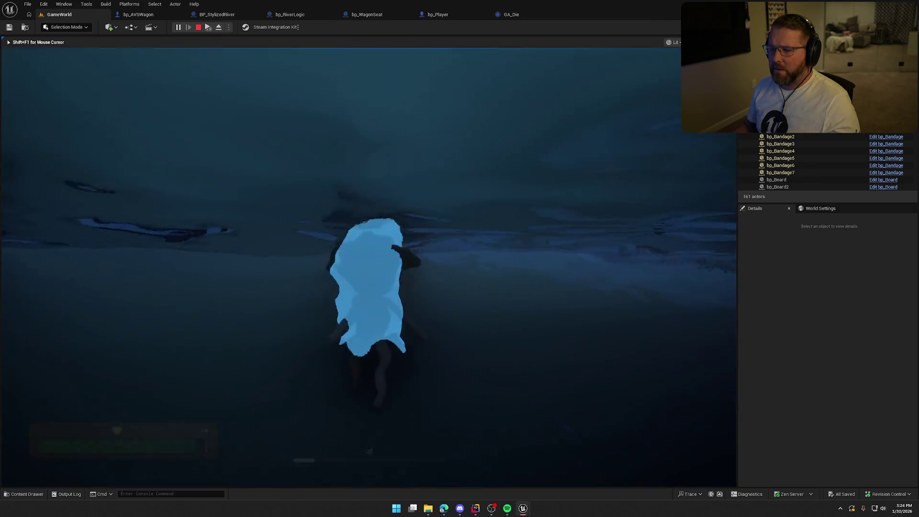
key("Escape")
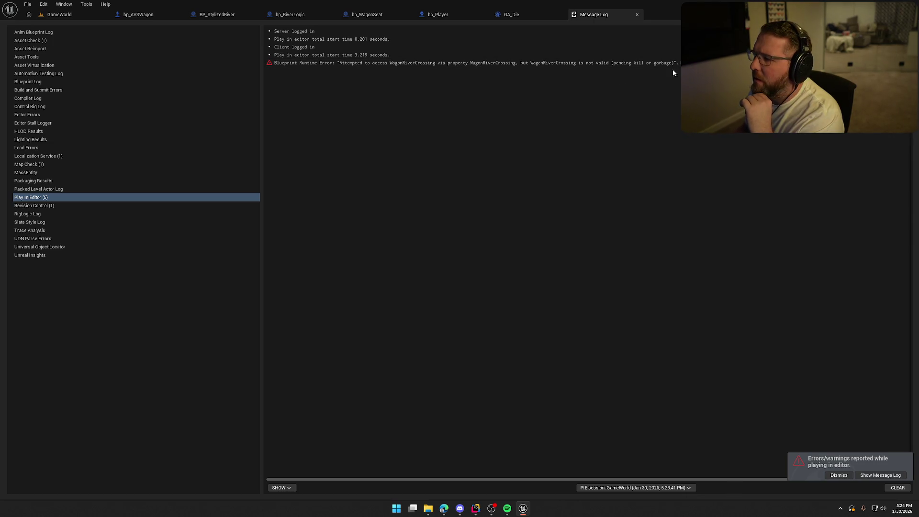
Follow the Blueprint Runtime Error's node link to bp_AVSWagon's Get Active River node
left_click(703, 63)
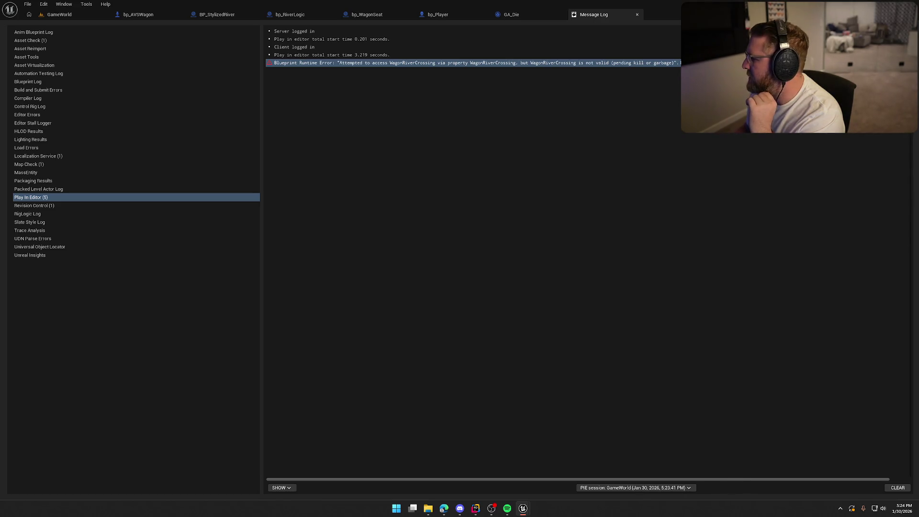
left_click(730, 209)
left_click(694, 63)
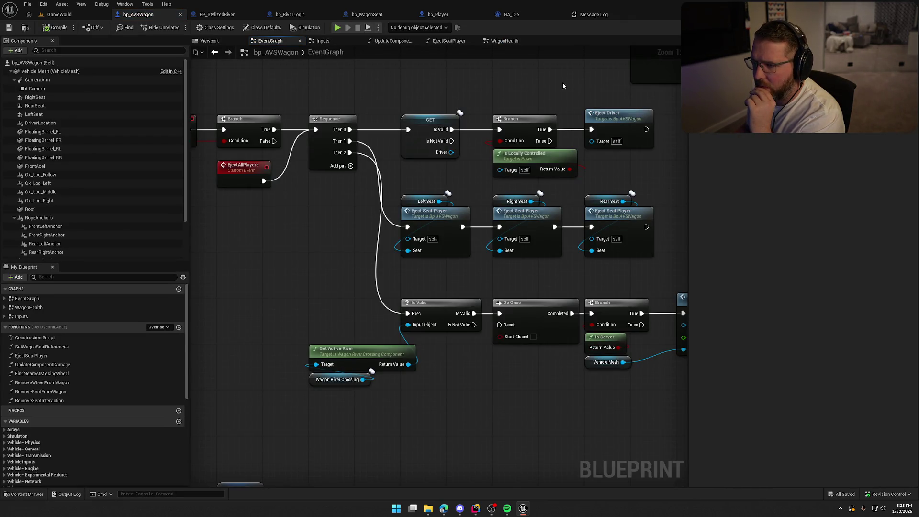
left_click(601, 14)
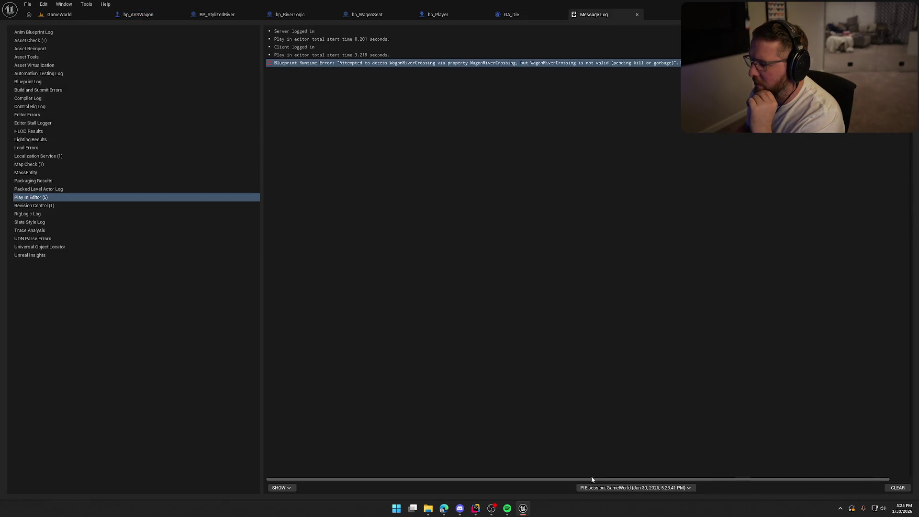
mouse_move(596, 482)
left_mouse_down()
mouse_move(763, 459)
mouse_move(770, 211)
left_mouse_up()
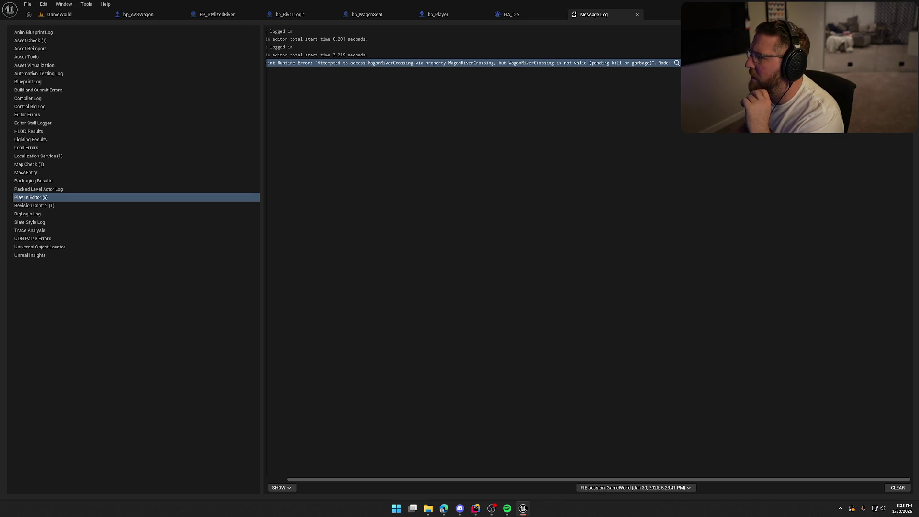
left_click(677, 63)
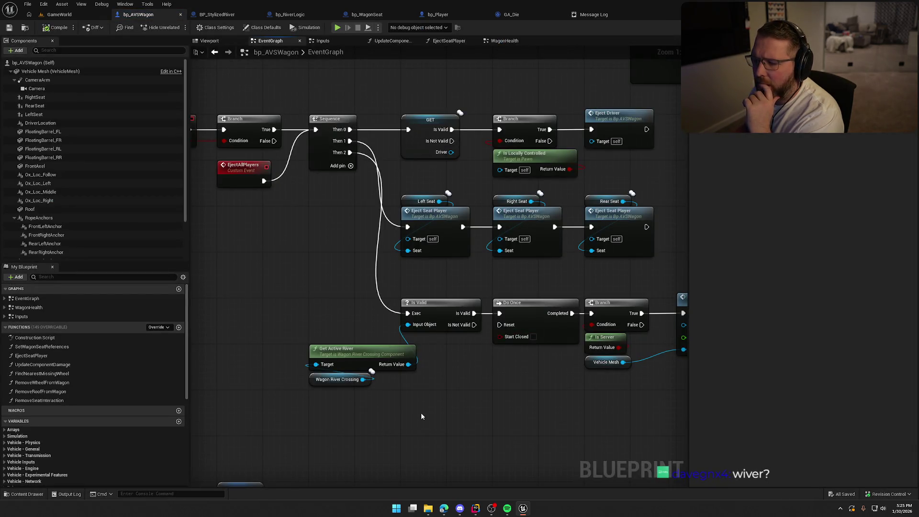
left_click_drag(419, 412, 359, 367)
left_click_drag(374, 417, 407, 351)
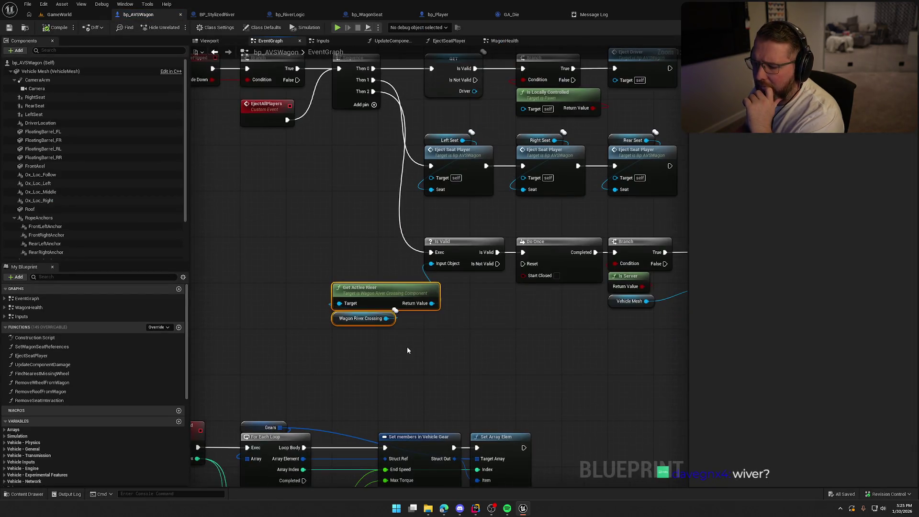
left_click(454, 362)
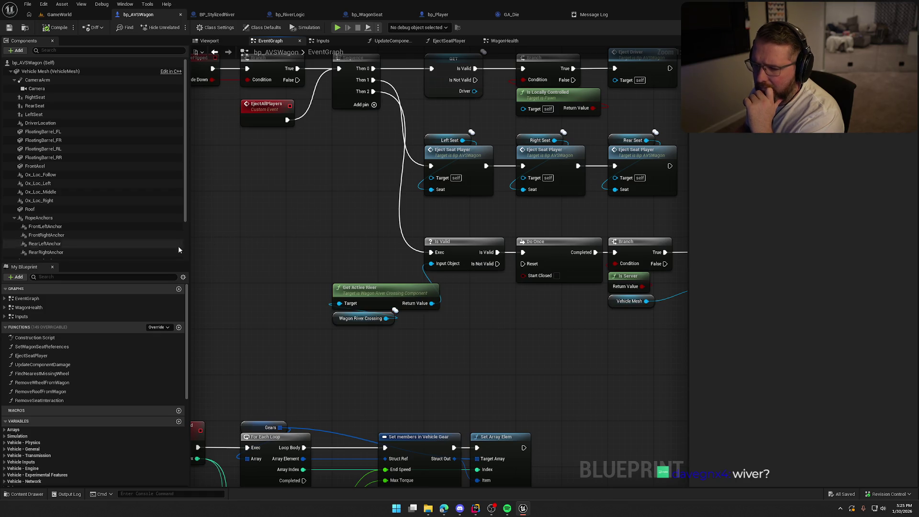
left_click(364, 318)
left_click_drag(470, 343, 392, 339)
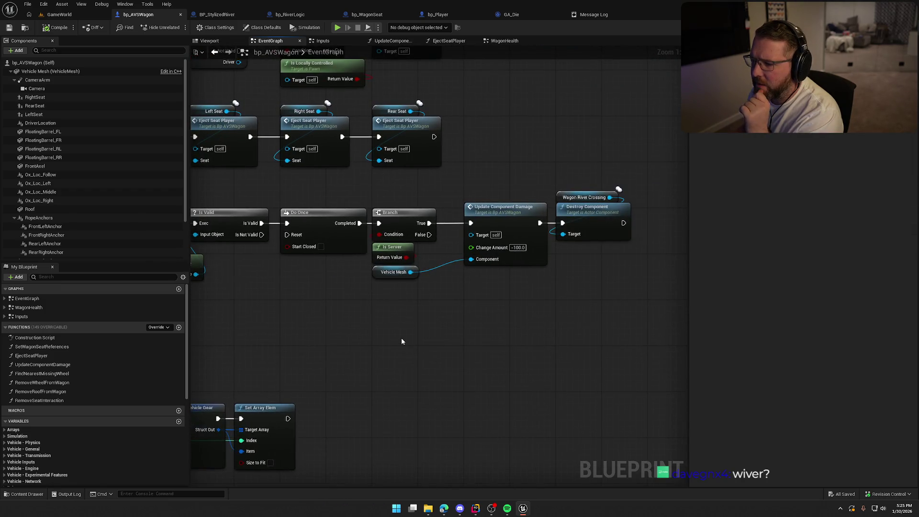
scroll(536, 351, "down", 2)
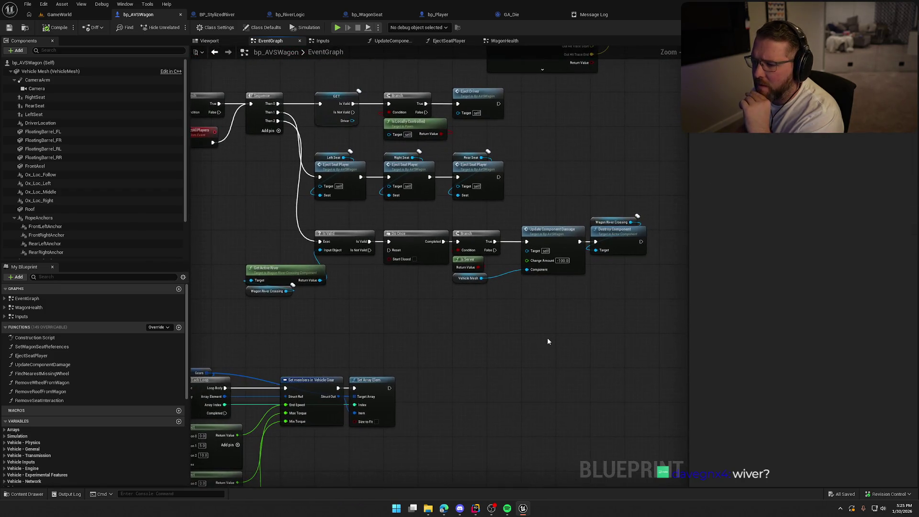
left_click_drag(592, 179, 633, 318)
left_click_drag(370, 323, 249, 233)
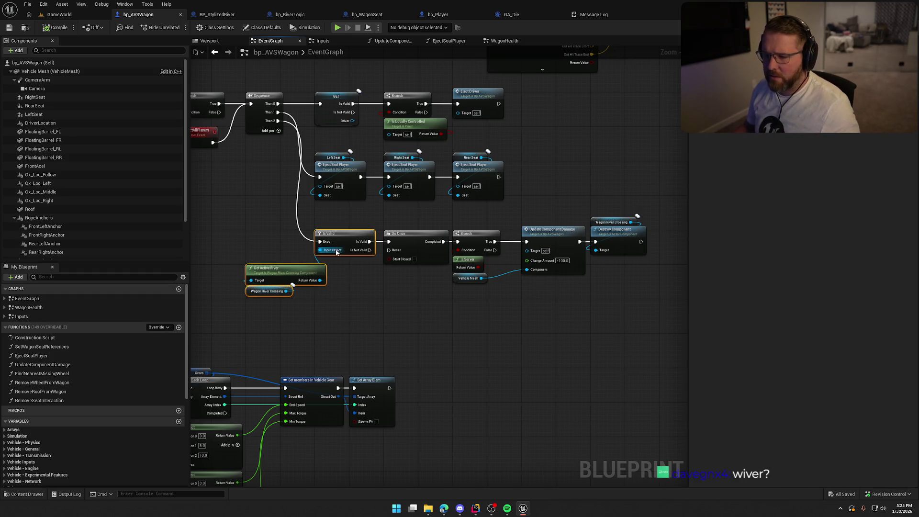
mouse_move(351, 288)
left_mouse_down()
mouse_move(417, 294)
mouse_move(426, 282)
left_mouse_up()
scroll(411, 295, "up", 2)
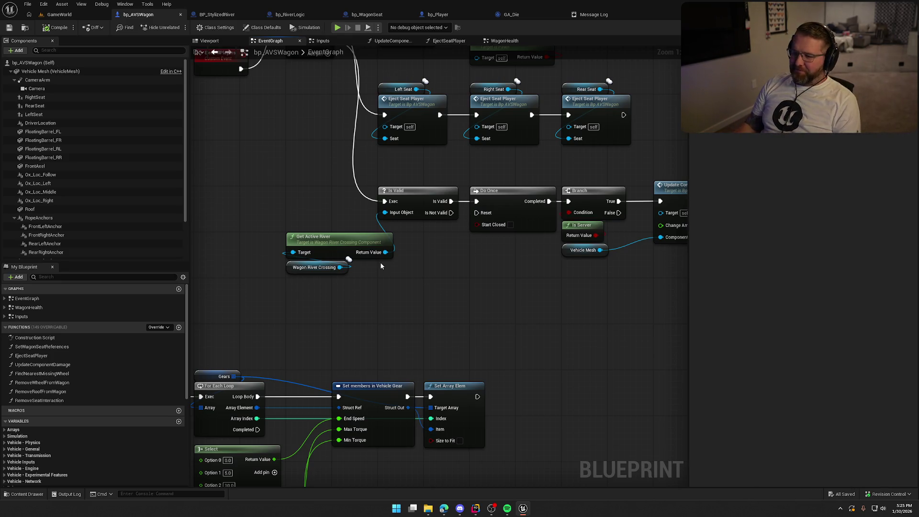
mouse_move(395, 268)
left_mouse_down()
mouse_move(435, 277)
mouse_move(470, 297)
mouse_move(468, 310)
left_mouse_up()
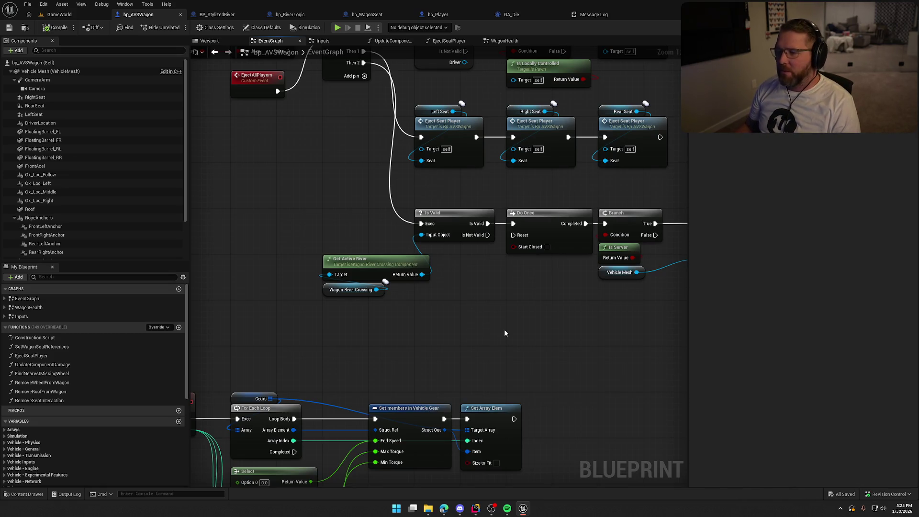
Convert Wagon River Crossing to a validated get executed from Sequence's Then 2
scroll(523, 320, "down", 1)
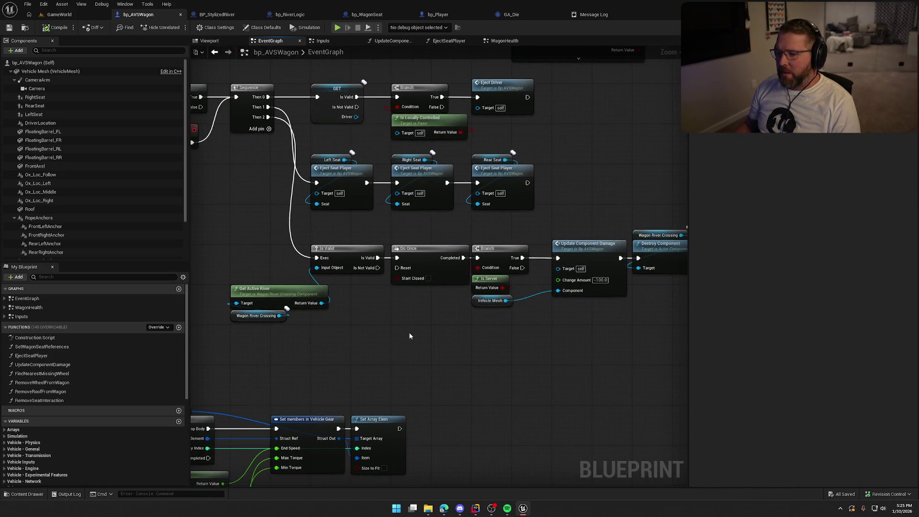
left_click_drag(246, 317, 245, 257)
right_click(245, 256)
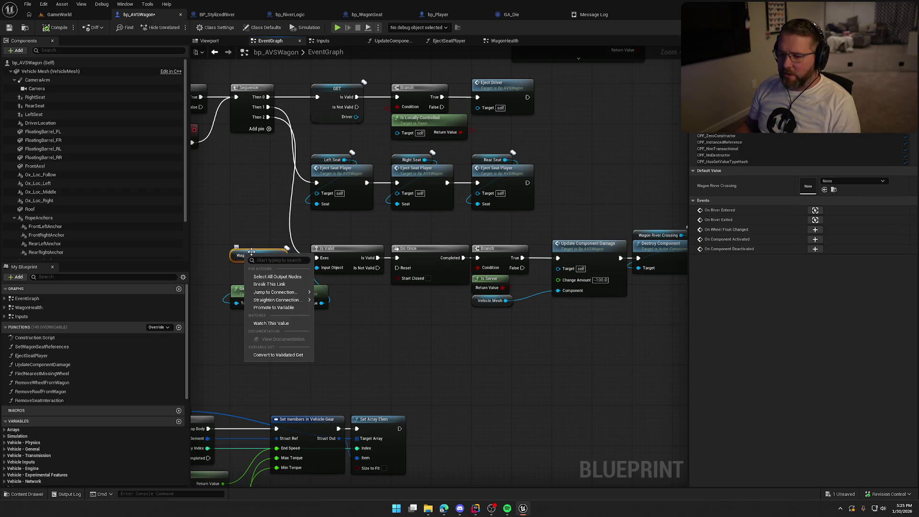
left_click(283, 354)
left_click_drag(286, 279, 316, 133)
mouse_move(309, 270)
left_mouse_down()
mouse_move(309, 259)
mouse_move(310, 271)
mouse_move(364, 274)
left_mouse_up()
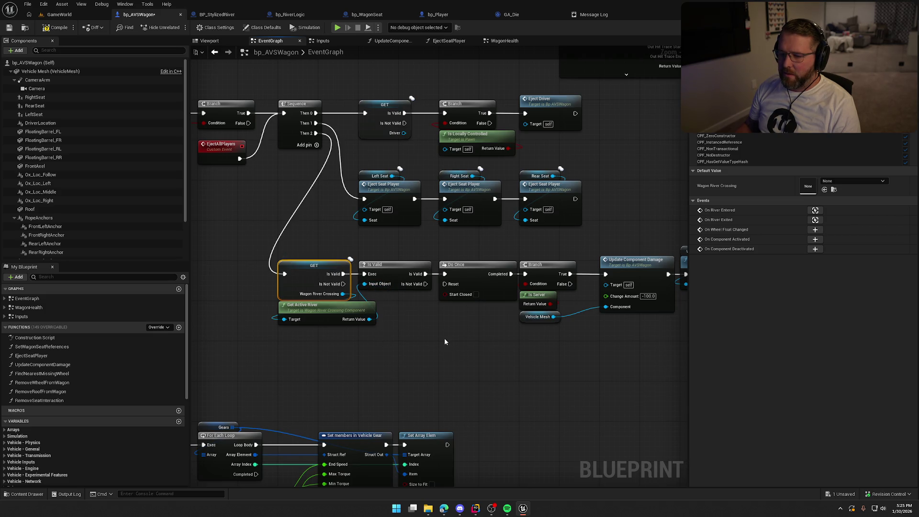
left_click(70, 14)
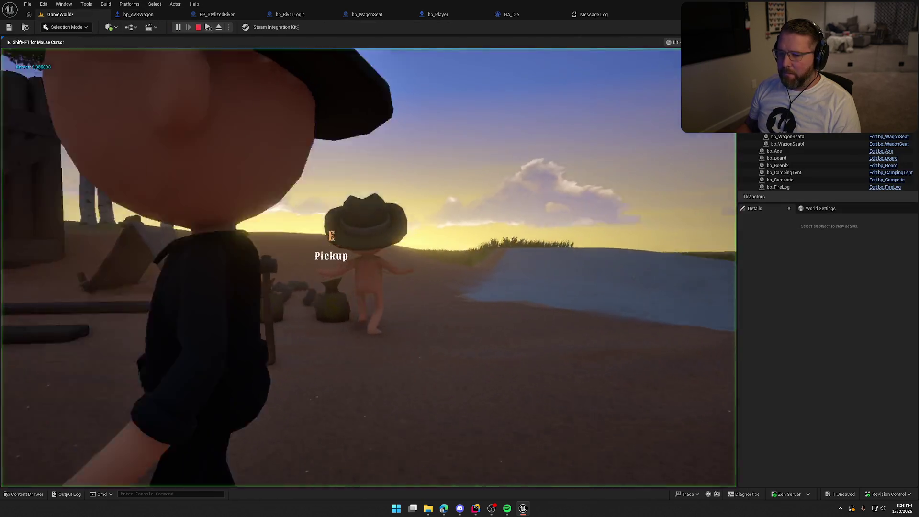
Run to the wagon, drive it into the river until respawning, then restart the play session
key("shift+w")
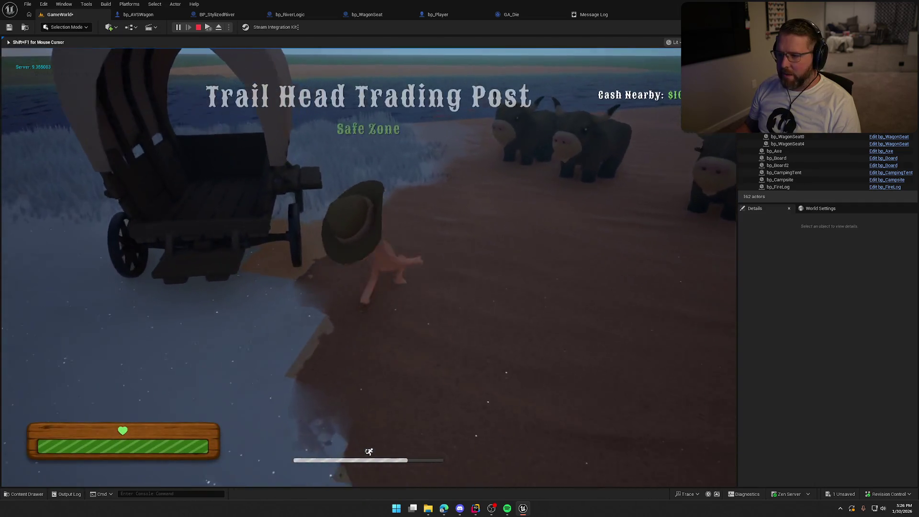
key("e")
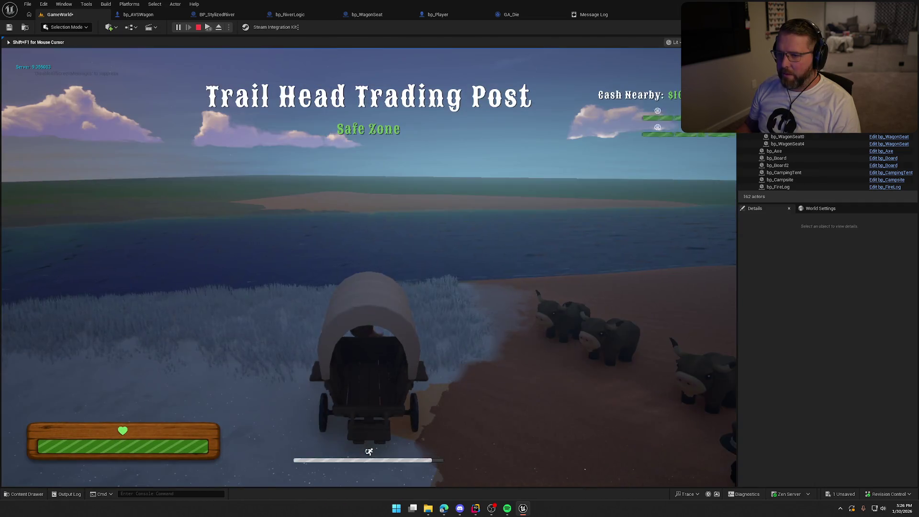
key("w")
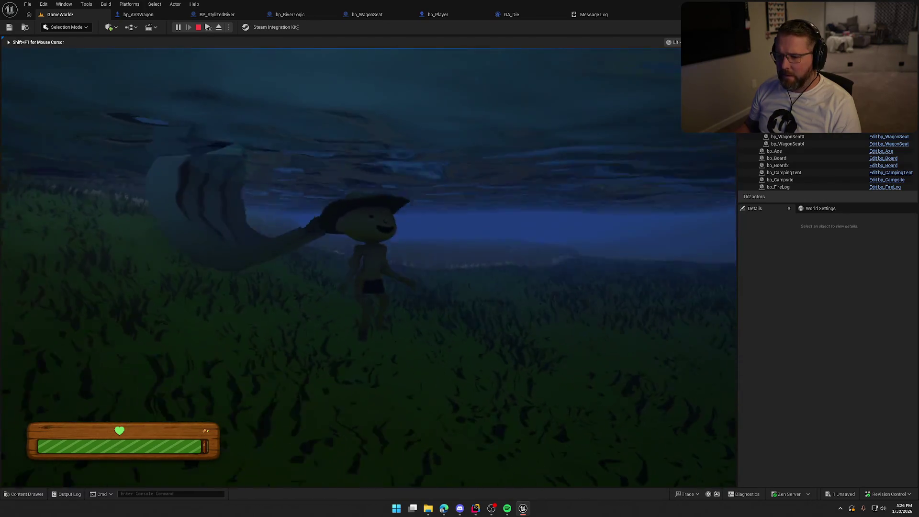
key("shift")
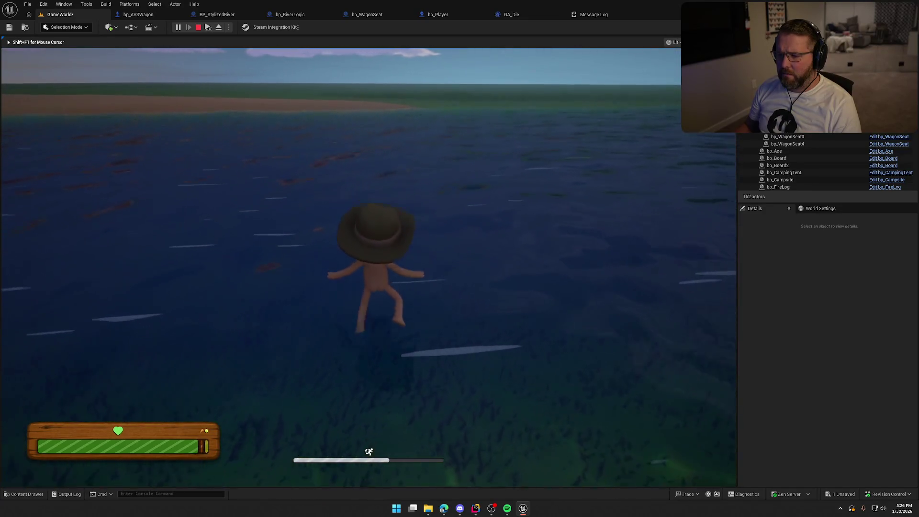
key("Escape")
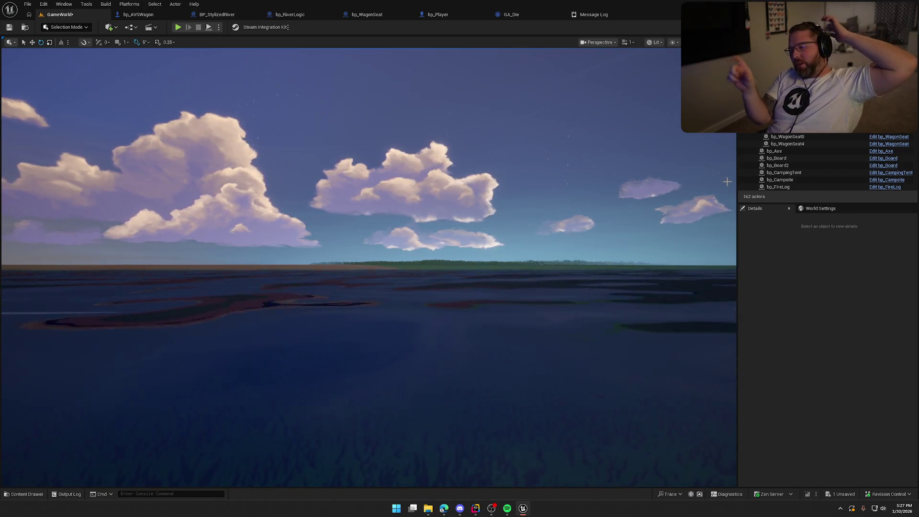
left_click(178, 28)
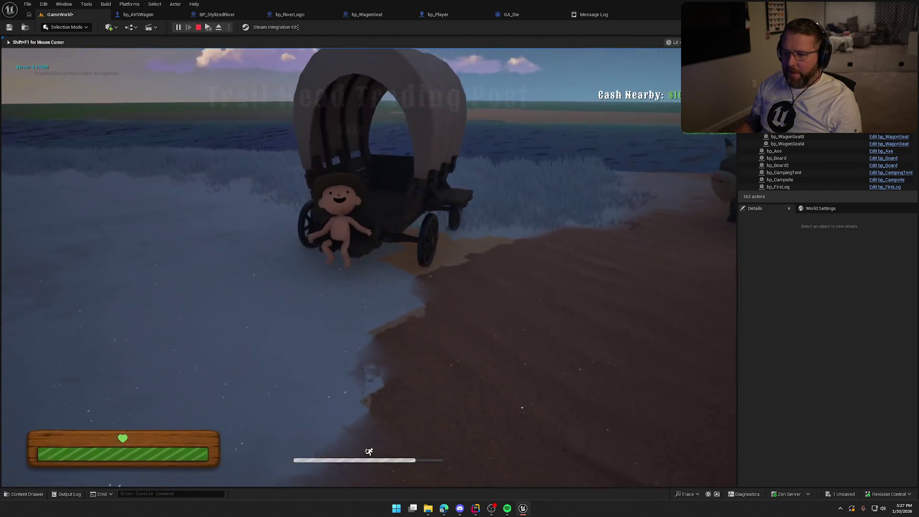
Run the character around the wagon and through the grass toward the river, then stop playing
key("w")
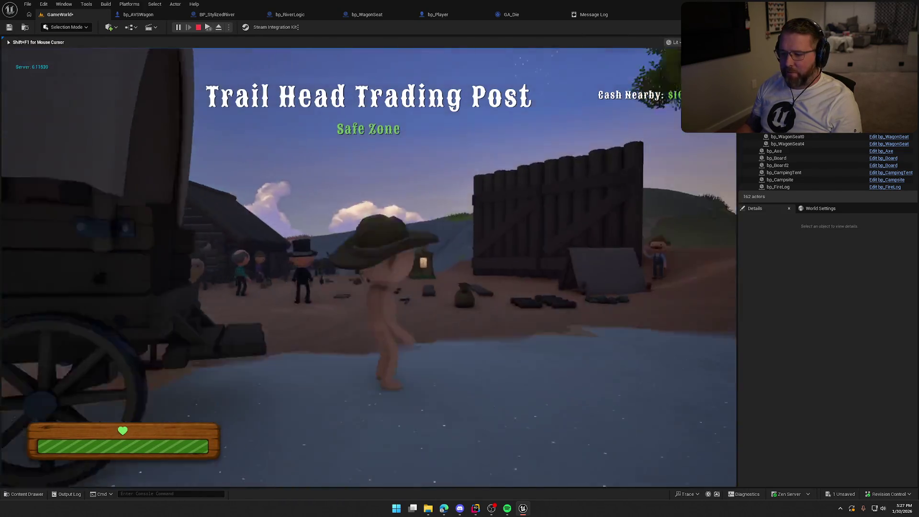
key("e")
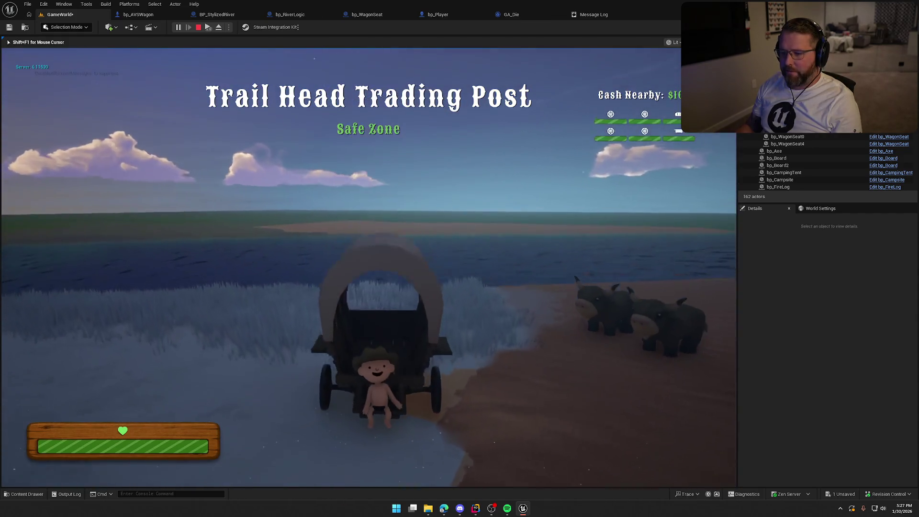
key("shift")
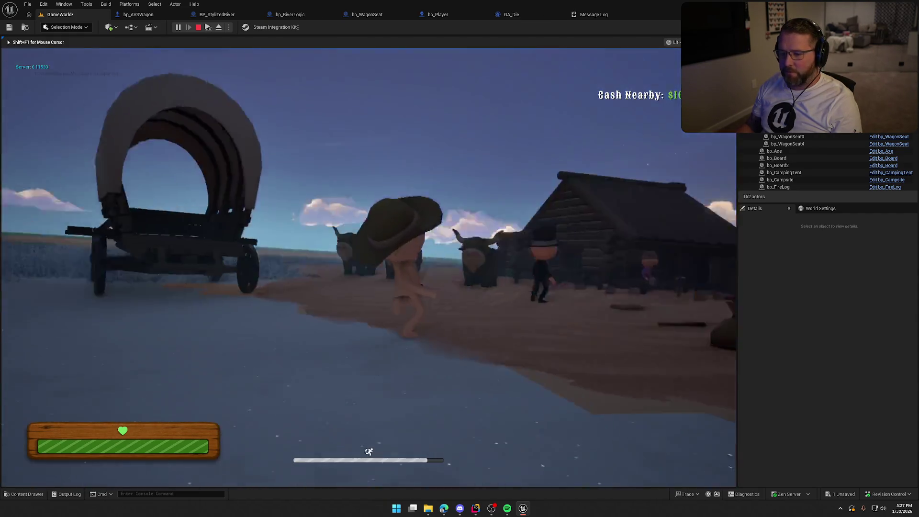
key("w")
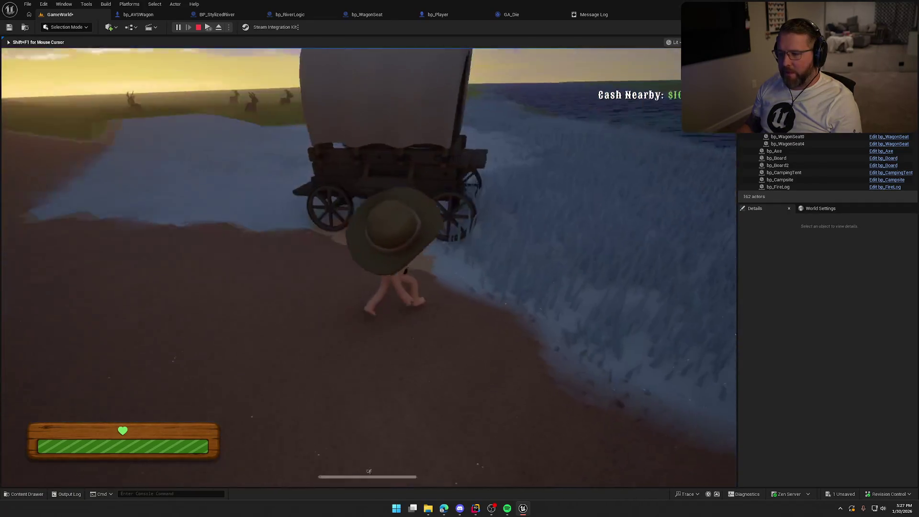
key("e")
key("e")
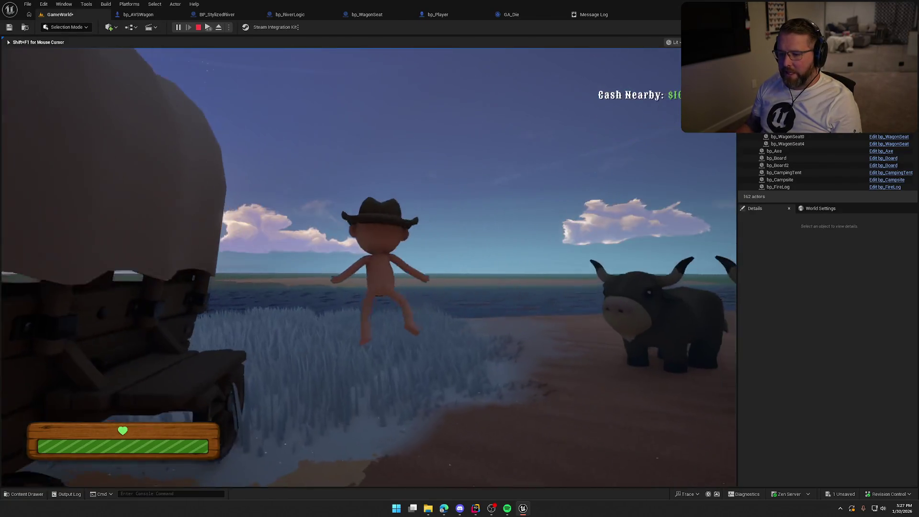
key("w")
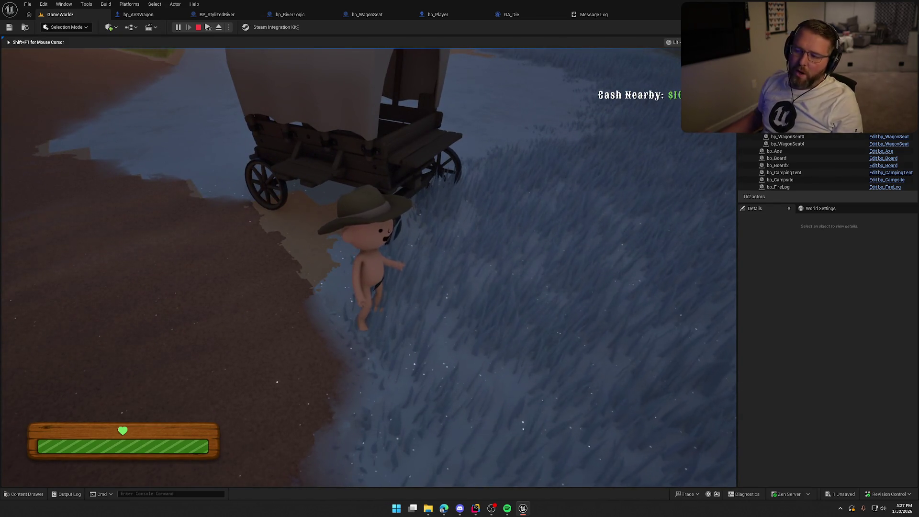
key("w")
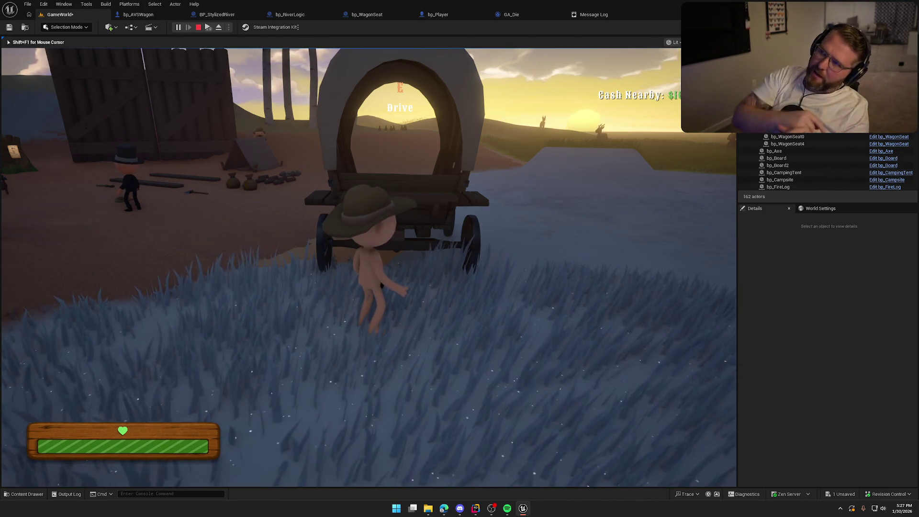
key("shift+w")
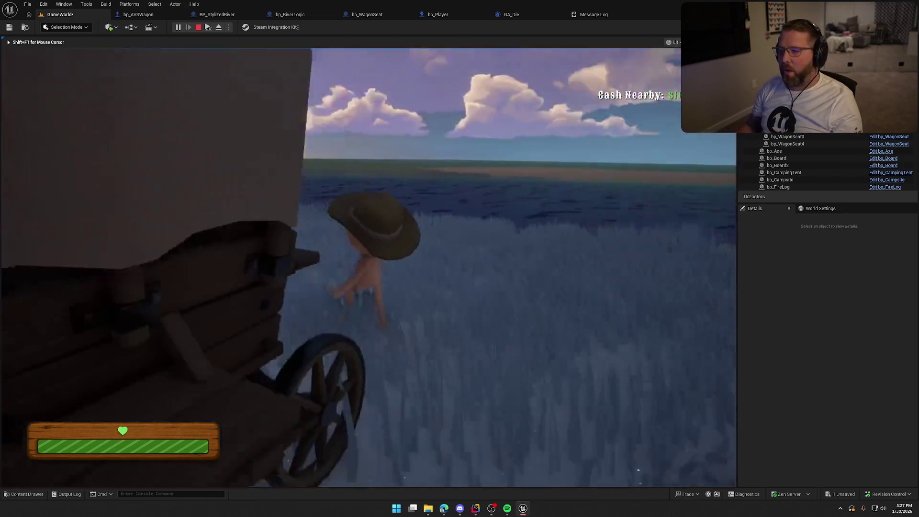
key("w")
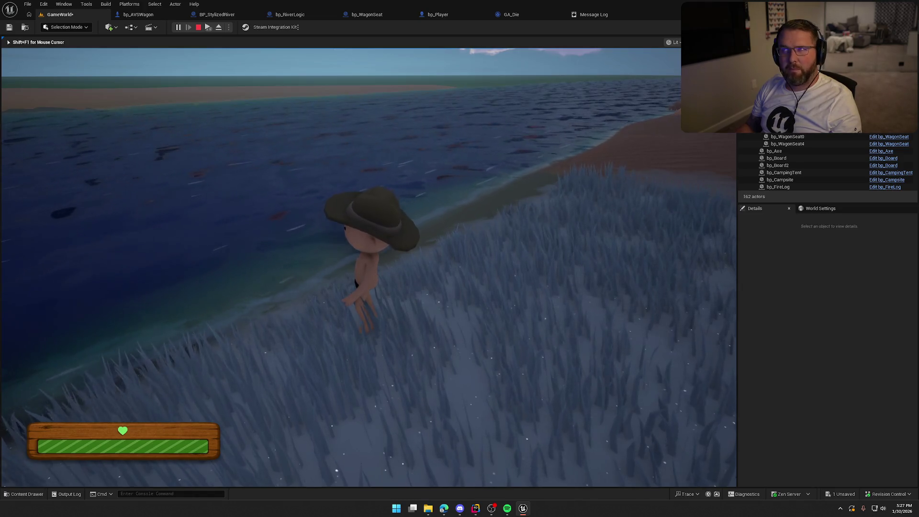
key("Escape")
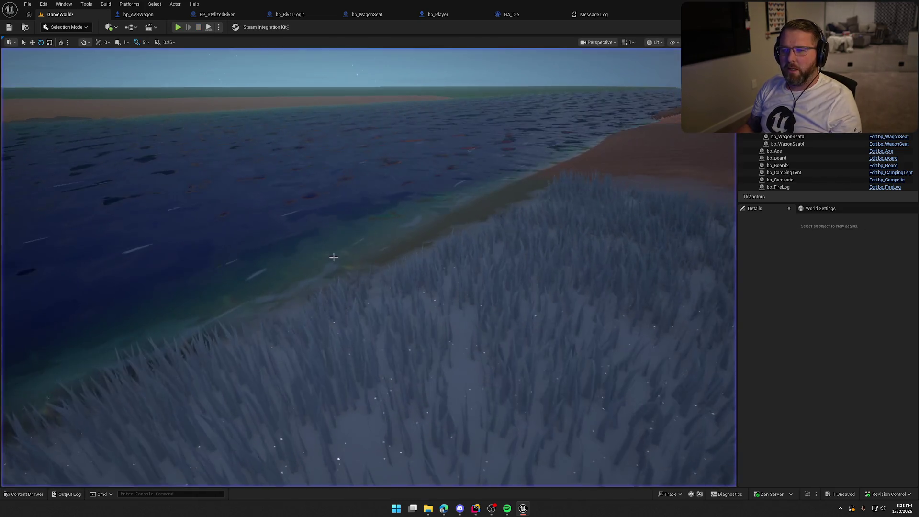
left_click(138, 15)
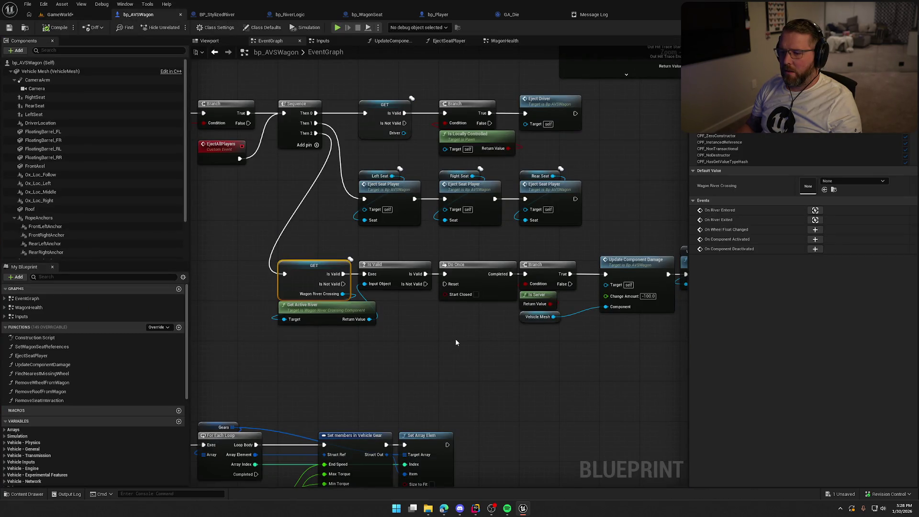
Inspect the wagon's exit inputs and the MC_ExitWagon line trace feeding Set Actor Location
left_click(323, 40)
scroll(609, 294, "up", 2)
left_click_drag(610, 299, 304, 265)
left_click_drag(512, 303, 237, 303)
key("alt+Left")
mouse_move(450, 163)
left_mouse_down()
mouse_move(535, 326)
mouse_move(294, 271)
left_mouse_up()
mouse_move(440, 300)
left_mouse_down()
mouse_move(380, 258)
mouse_move(527, 172)
left_mouse_up()
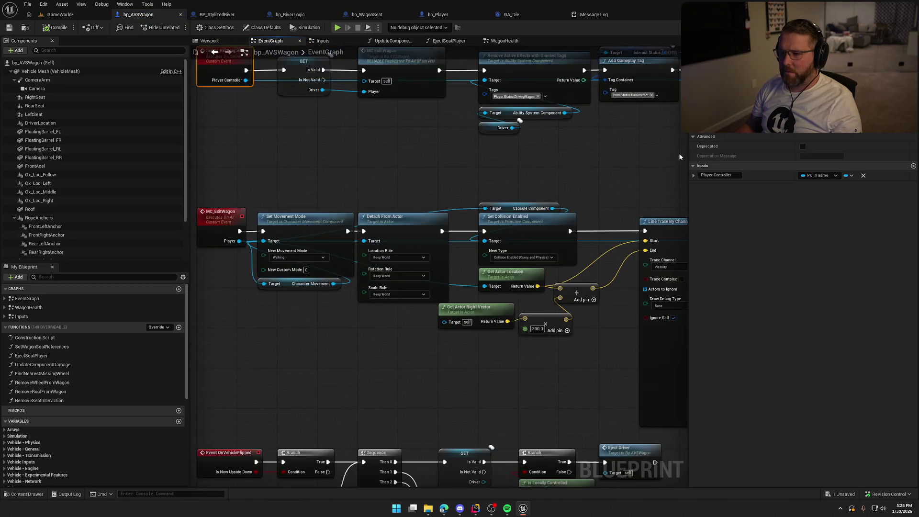
left_click_drag(601, 177, 395, 129)
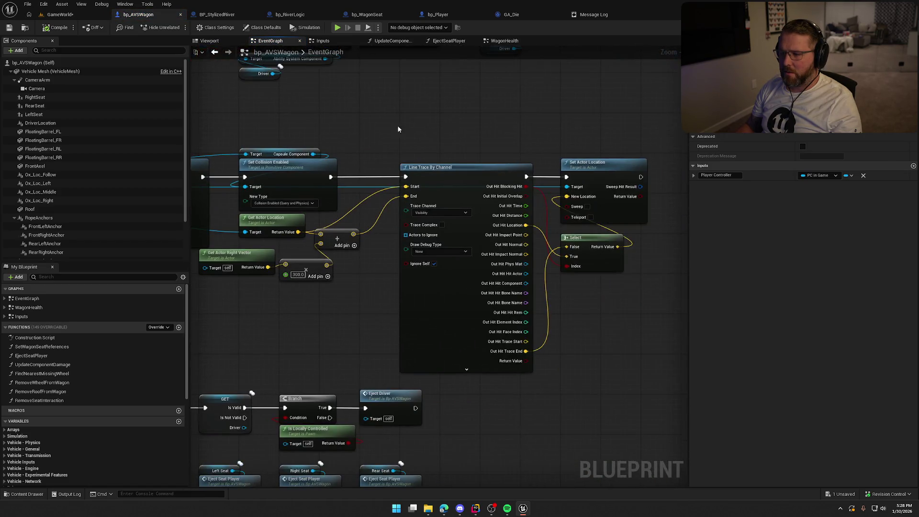
left_click_drag(486, 134, 431, 164)
scroll(431, 165, "up", 1)
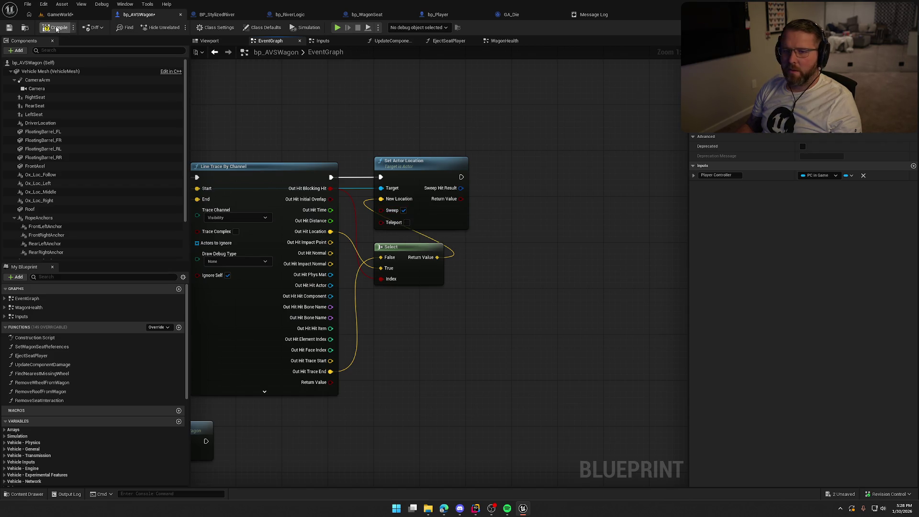
Save bp_AVSWagon and return to the running game
key("ctrl+s")
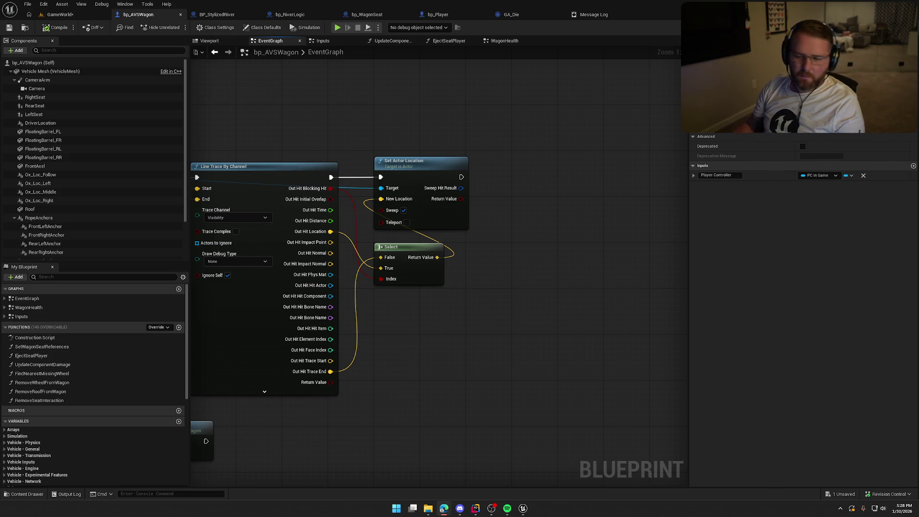
left_click(531, 379)
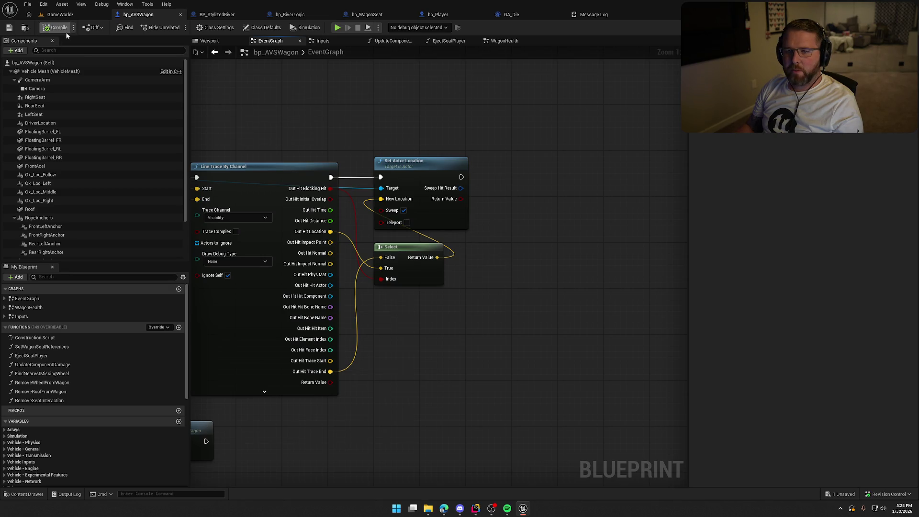
left_click(55, 18)
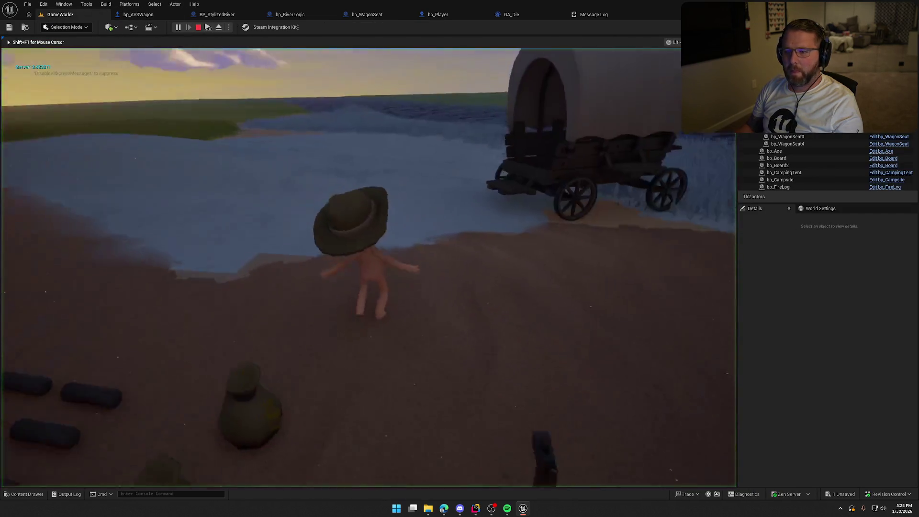
Drive the wagon into the river, respawn, and stop the play session
key("w")
key("e")
key("w")
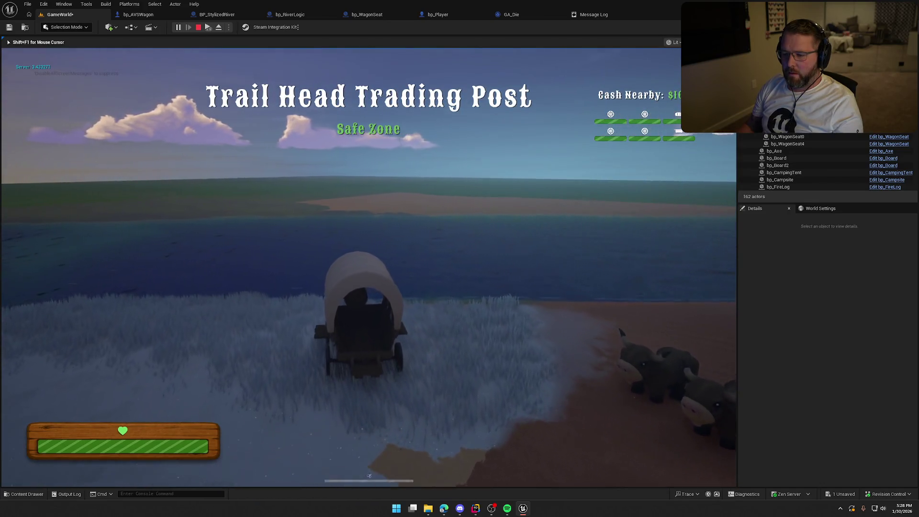
key("w")
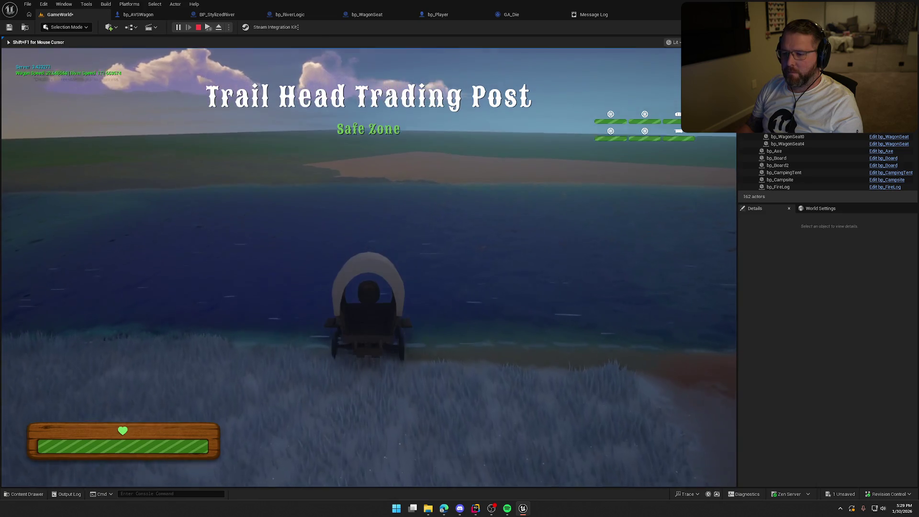
key("w")
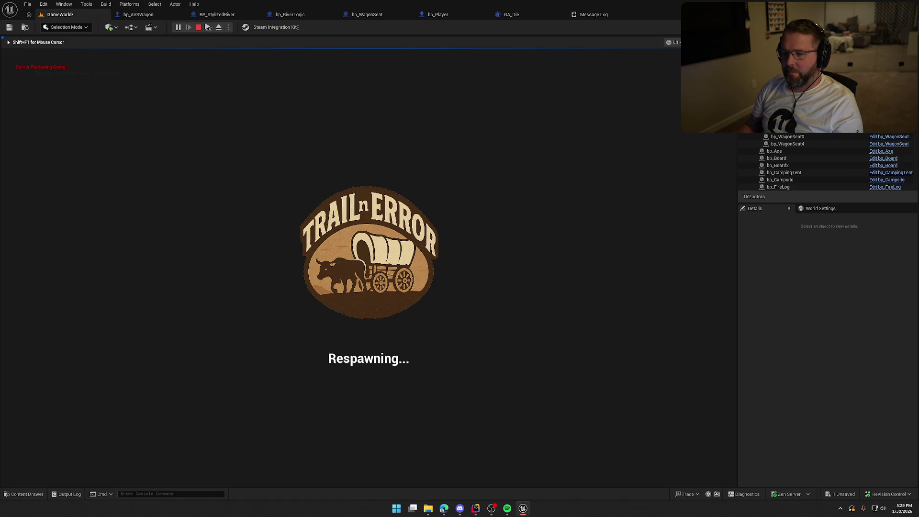
key("Escape")
Start a new play-test, board the wagon seat and drive it across the grass
left_click(178, 27)
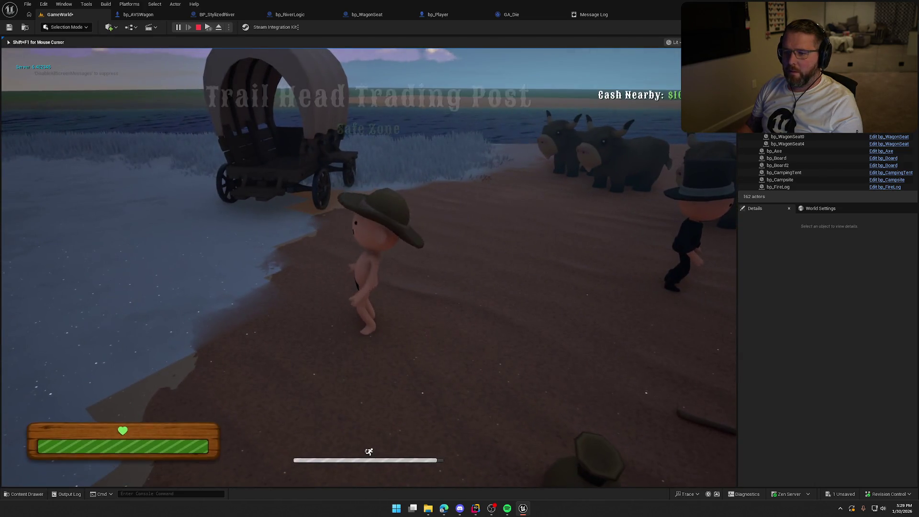
key("super")
key("Escape")
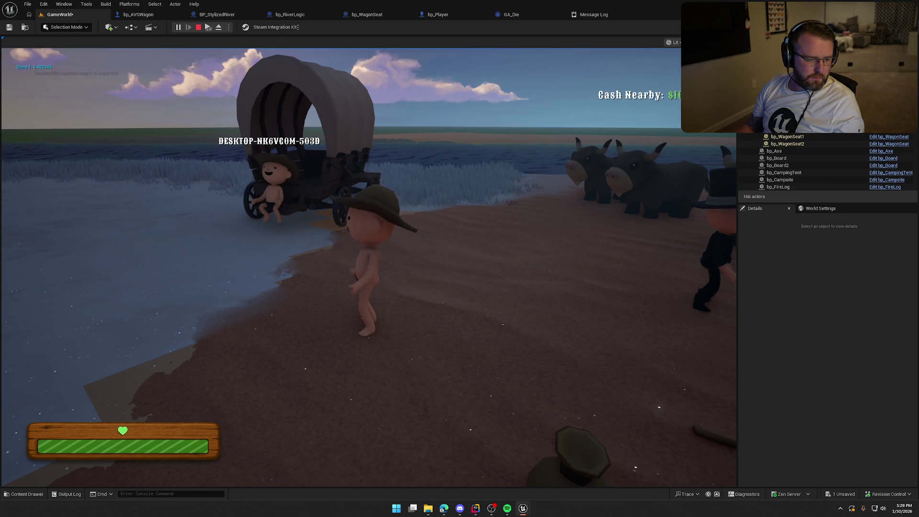
key("super")
left_click(528, 164)
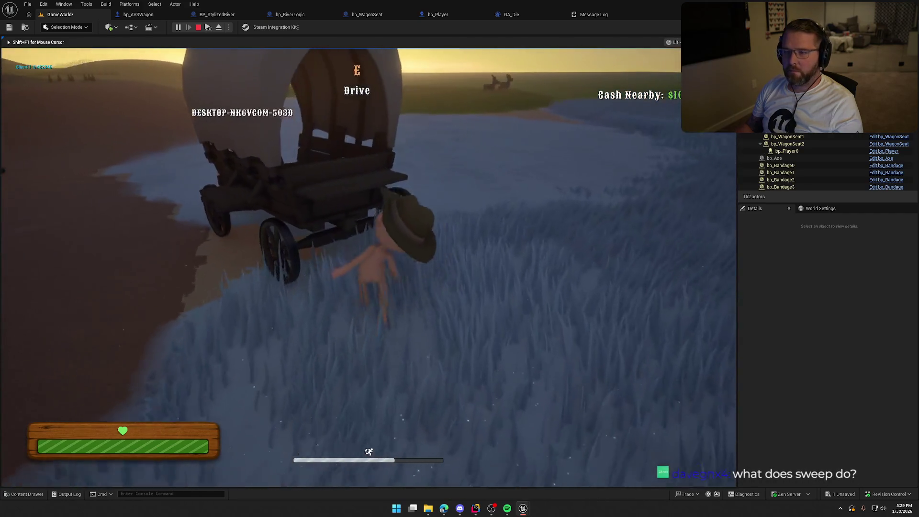
key("e")
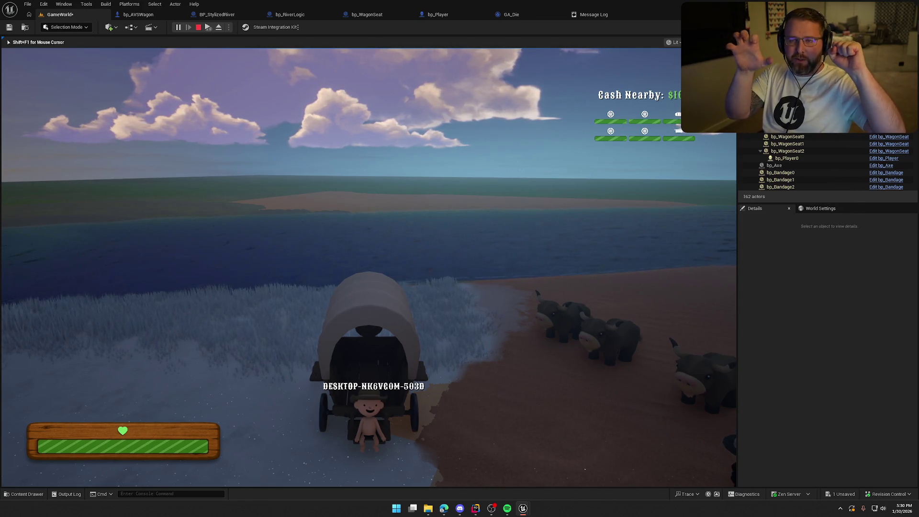
key("w")
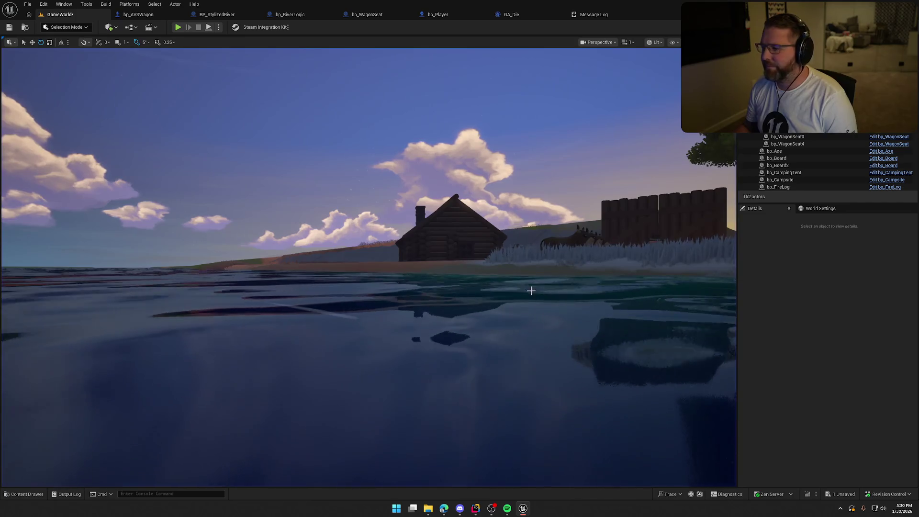
Stop playing, look out over the river in the viewport, and switch to the web browser
key("Escape")
left_click_drag(480, 257, 481, 257)
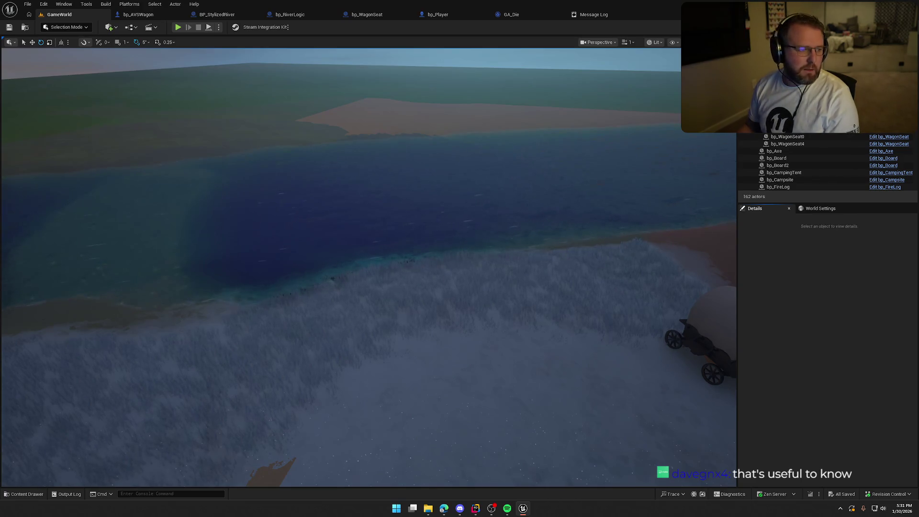
key("alt+Tab")
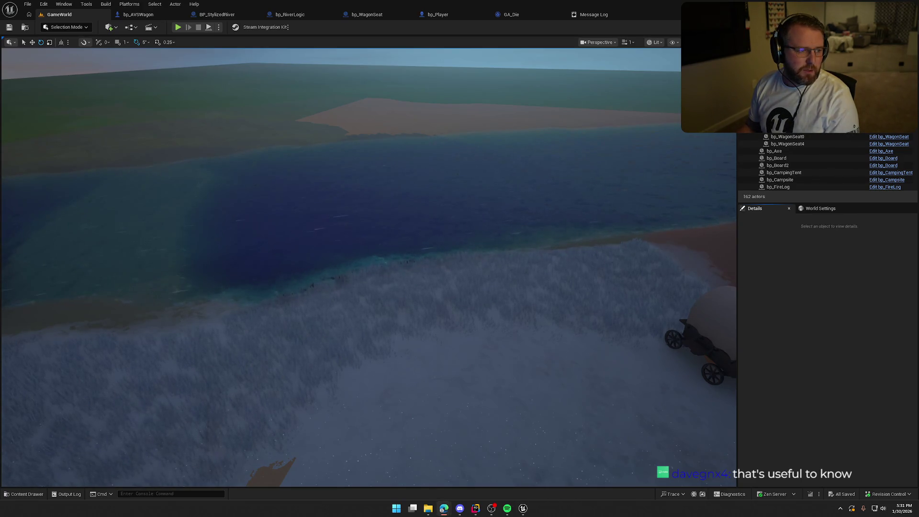